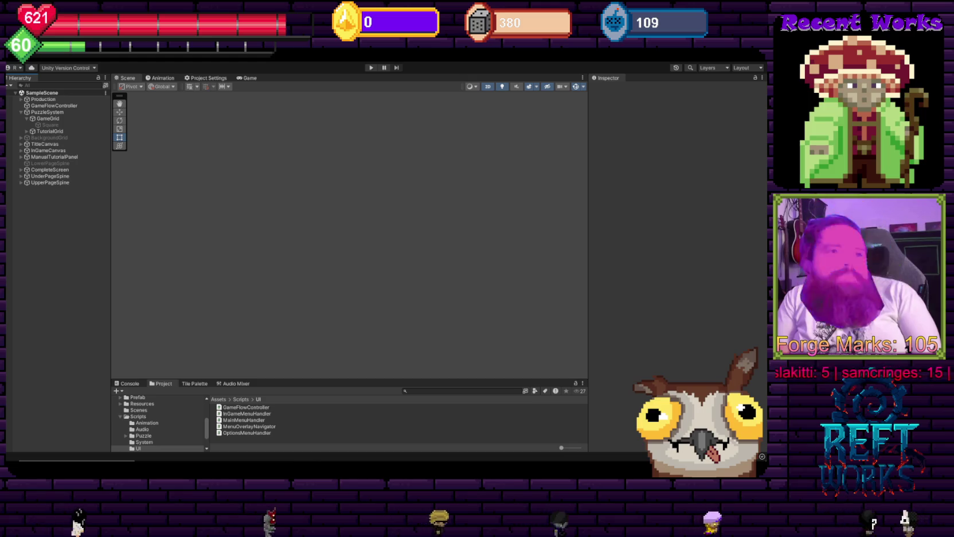
Open the Steam store window from the Steam tray icon's menu.
right_click(716, 456)
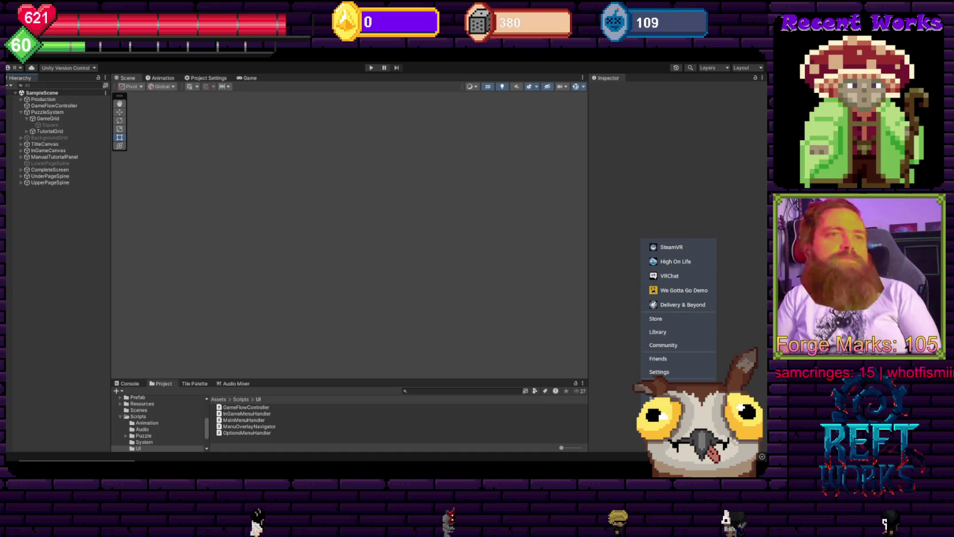
left_click(656, 318)
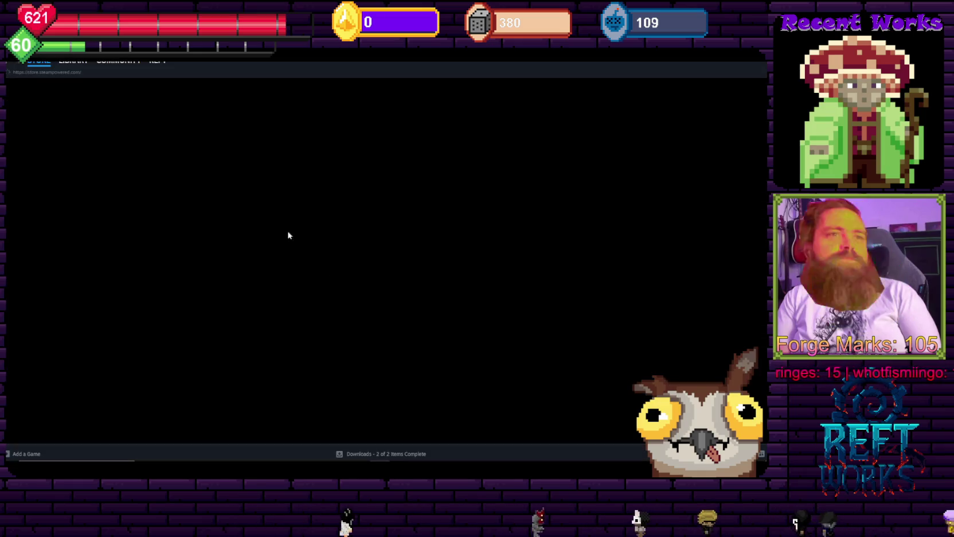
Launch Stream Avatars from the Favorites list in the Steam library.
left_click(73, 61)
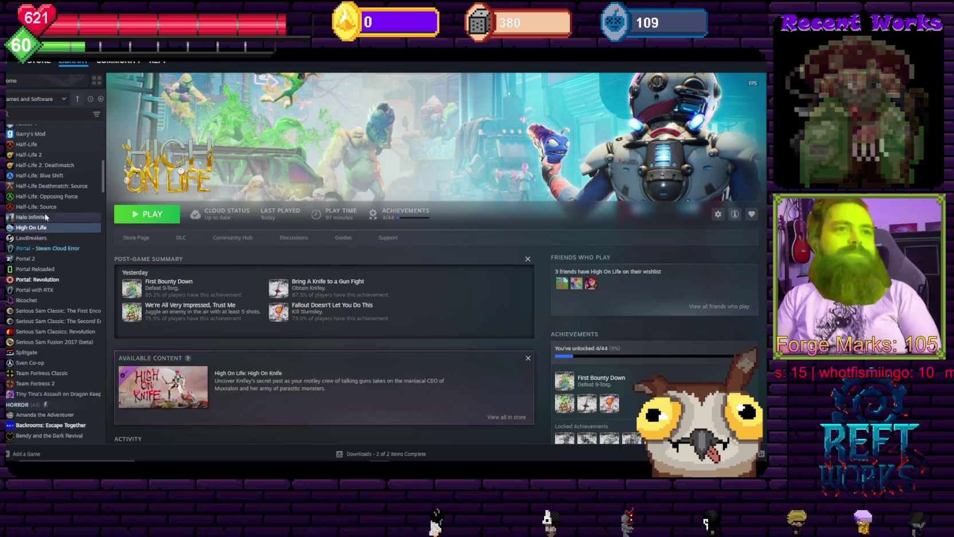
scroll(45, 217, "up", 10)
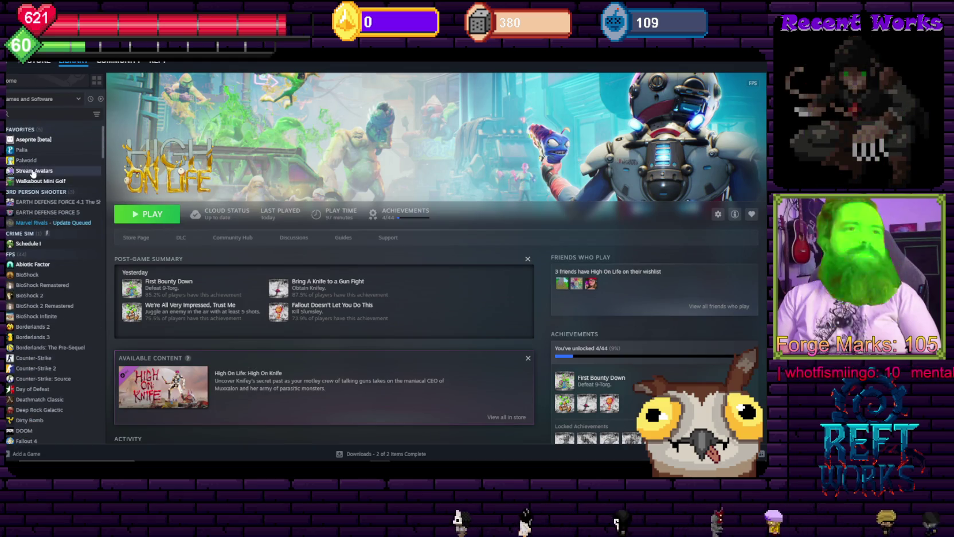
left_click(33, 171)
left_click(146, 213)
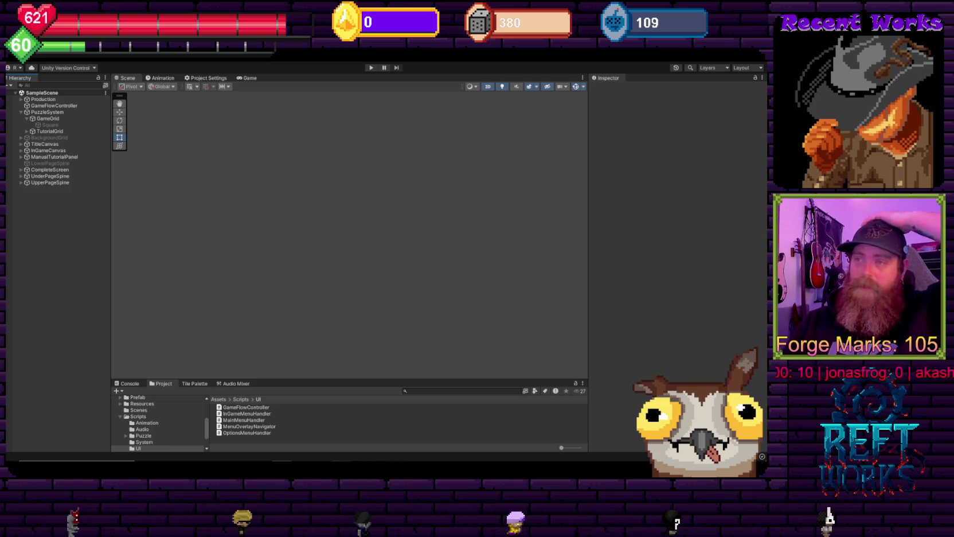
Switch to the Cogforged Legacy project, save the Wright Parts Shop scene, and select PuzzleGrid_Bitmask.
mouse_move(301, 461)
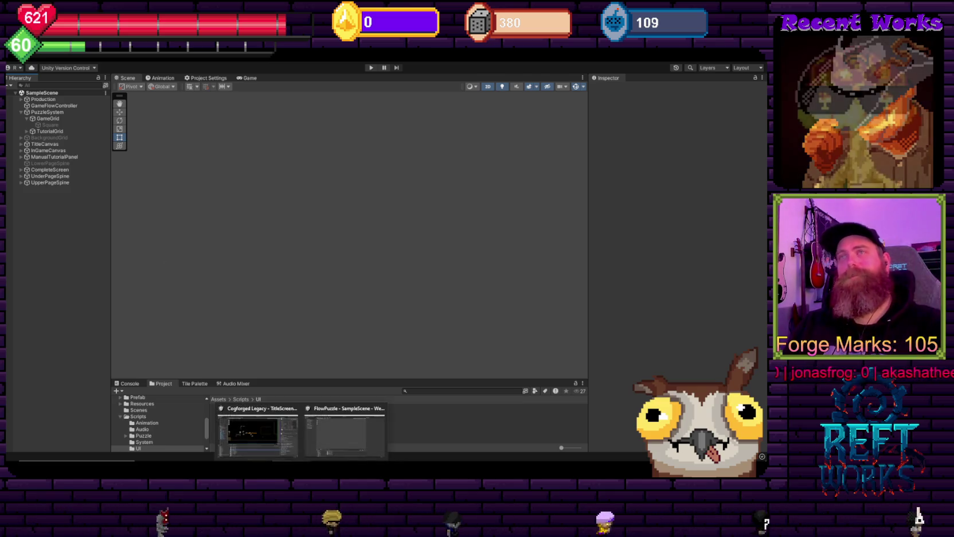
left_click(255, 432)
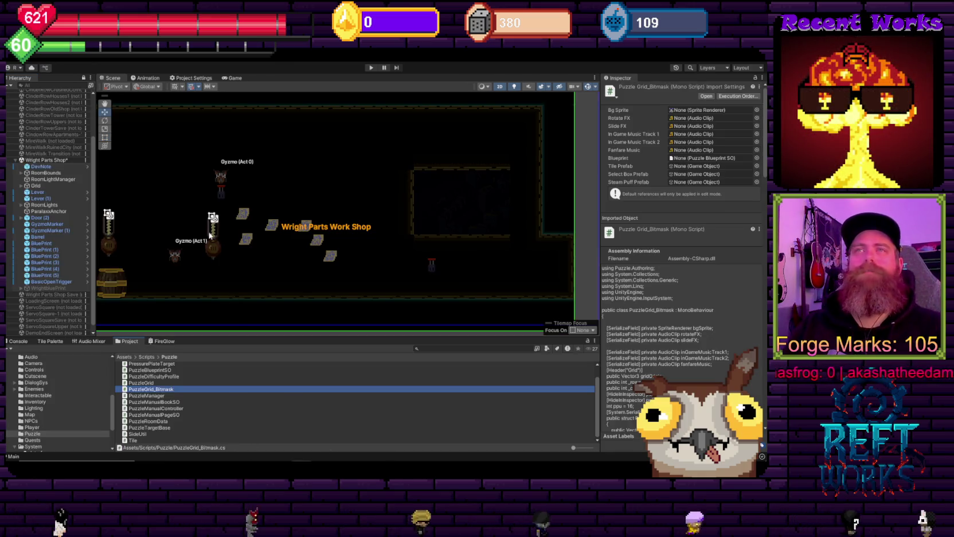
left_click(46, 160)
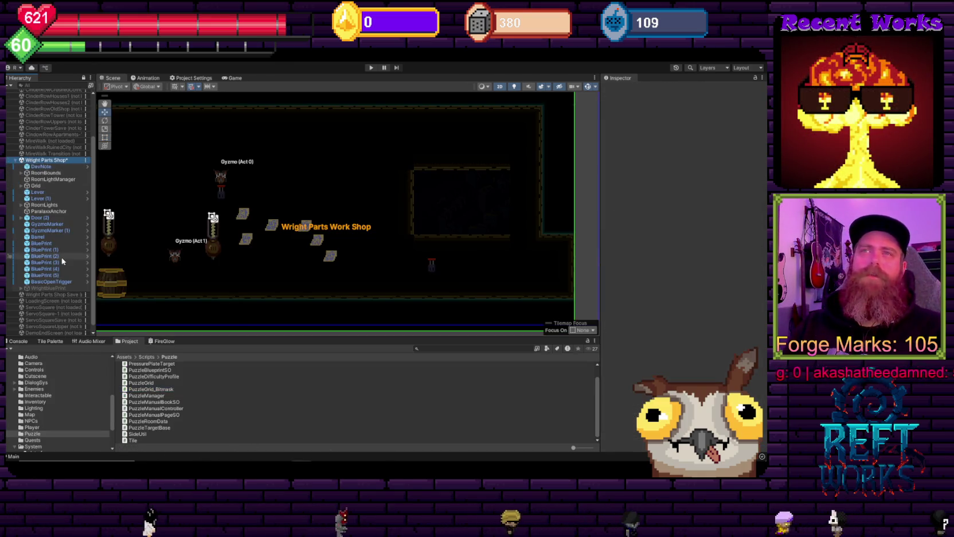
key("ctrl+s")
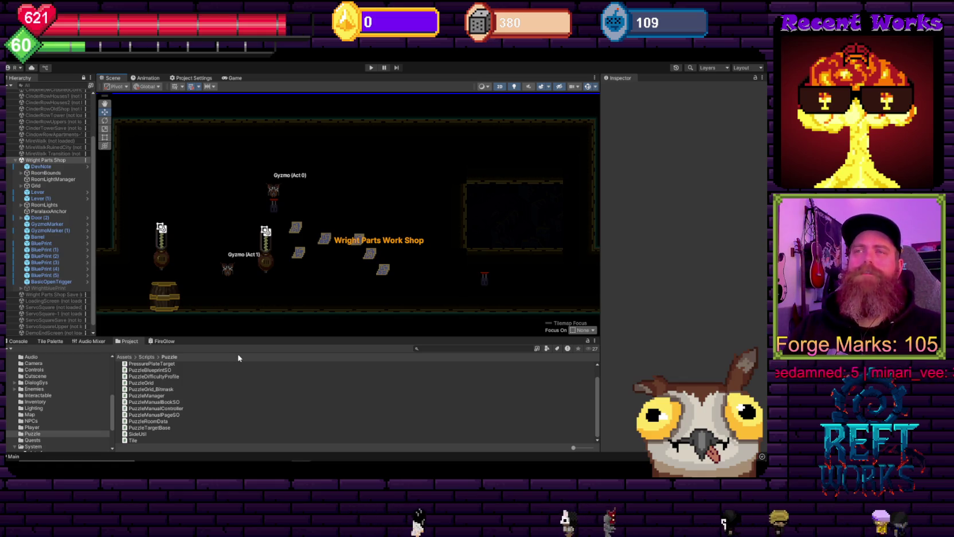
left_click(165, 390)
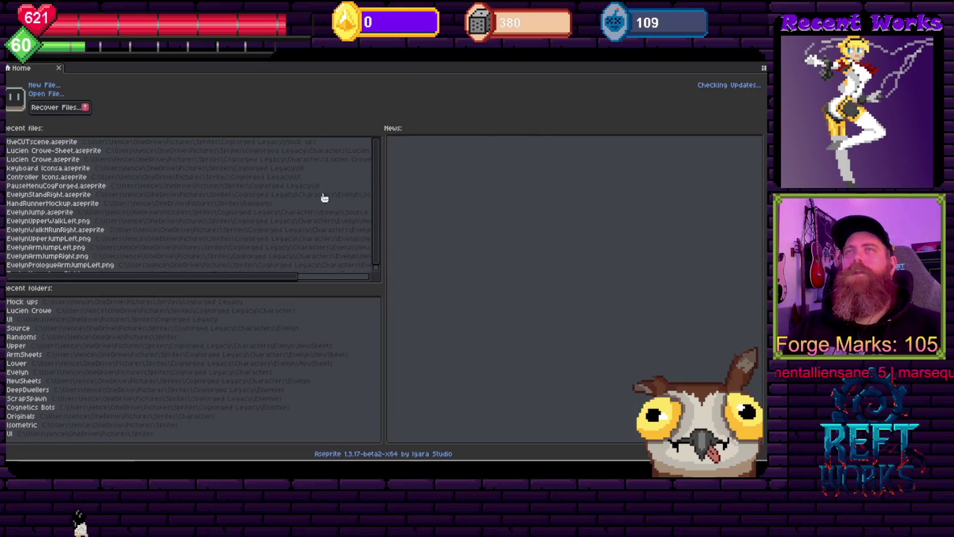
Create a new 320×180 sprite with a transparent background.
key("alt+f")
key("Return")
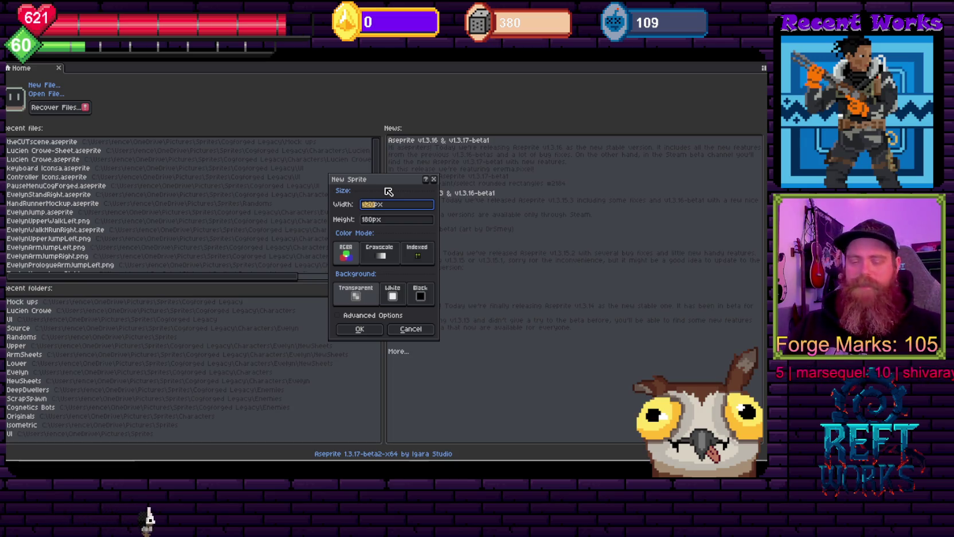
key("Return")
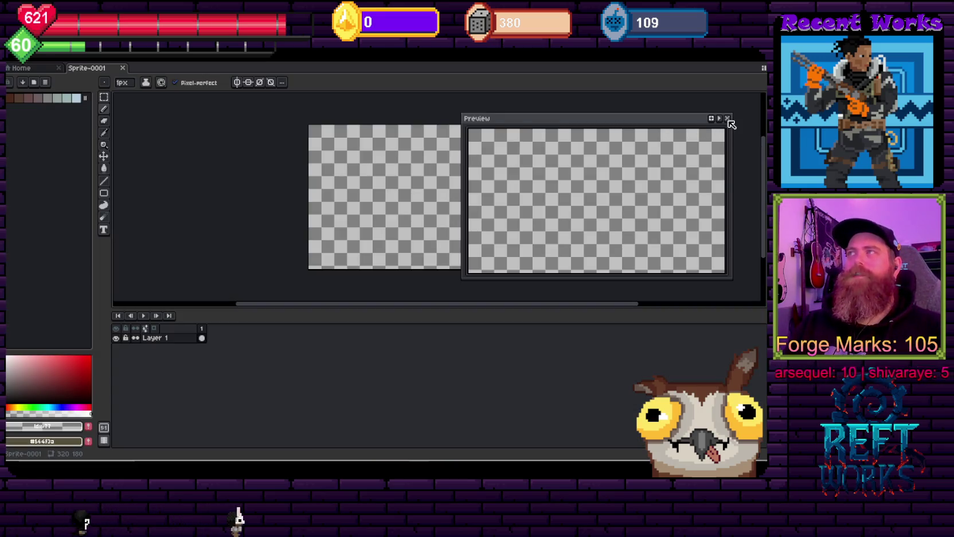
Close the preview and load the ReftGB palette preset.
left_click(727, 119)
left_click(45, 82)
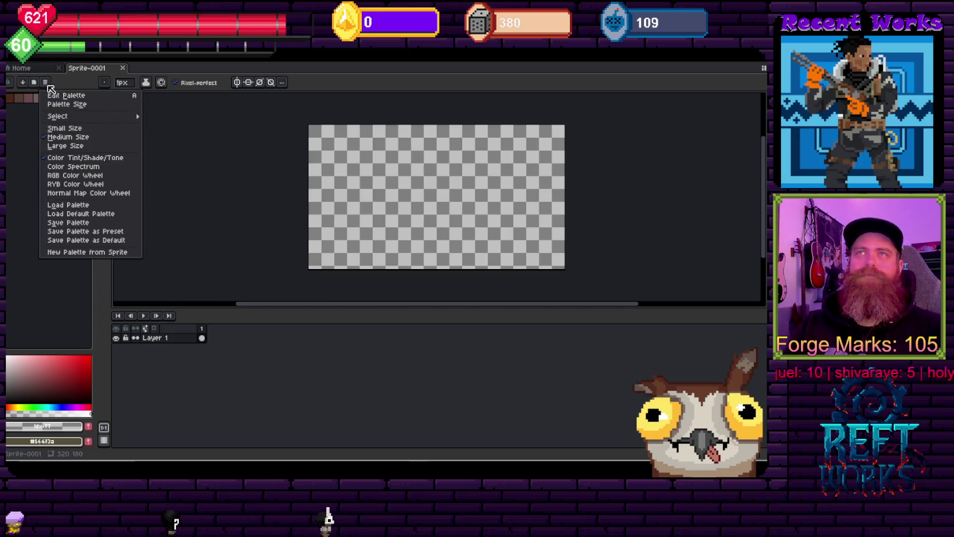
left_click(34, 82)
type("reft")
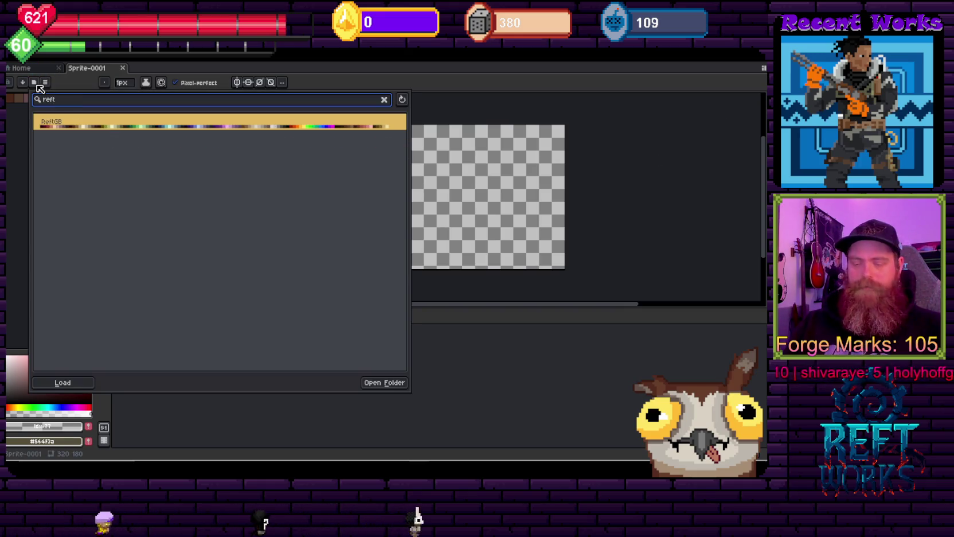
left_click(62, 382)
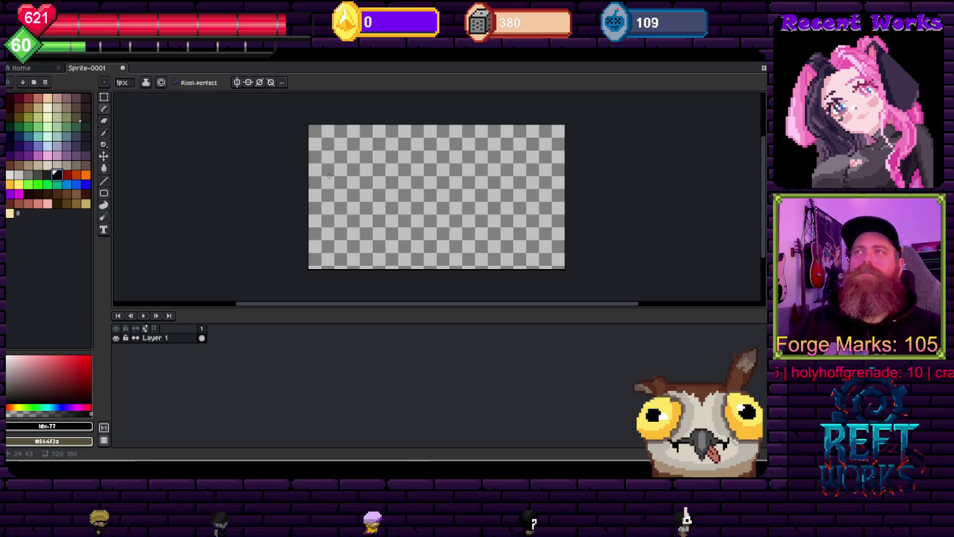
Fill the whole canvas with black using the Paint Bucket.
scroll(316, 170, "up", 3)
scroll(316, 171, "down", 3)
scroll(316, 171, "up", 1)
key("g")
left_click(184, 197)
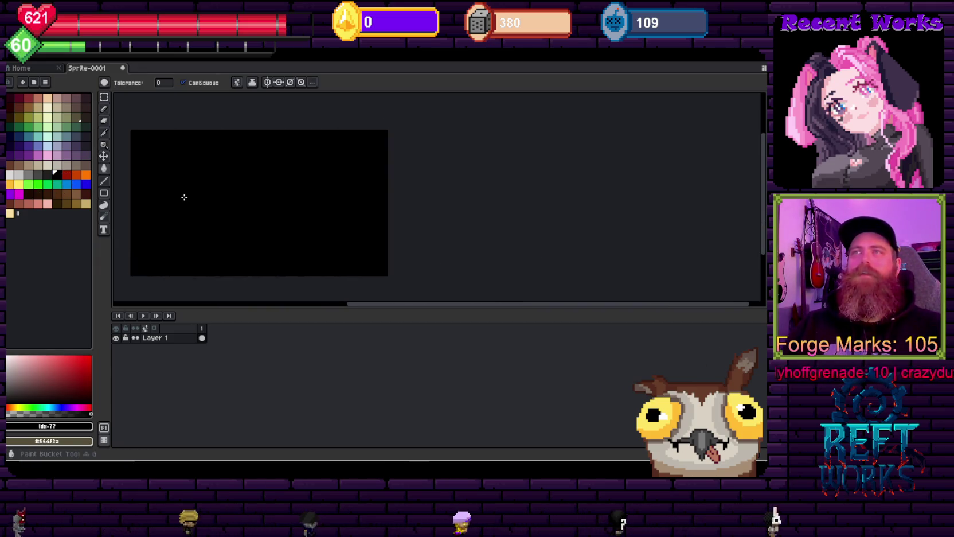
Pick a light palette colour and sketch the glove outline with the Pencil.
left_click(29, 174)
key("b")
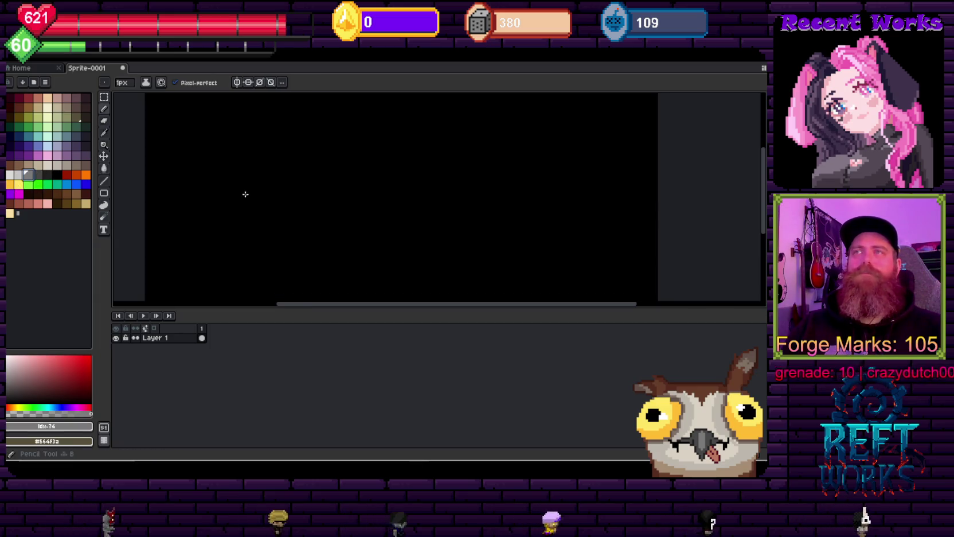
scroll(250, 196, "up", 3)
scroll(250, 196, "down", 1)
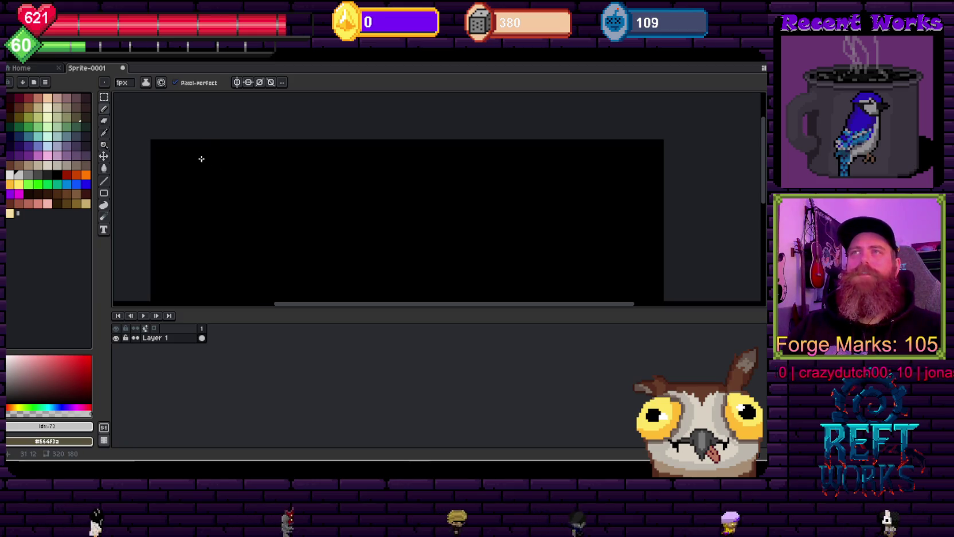
mouse_move(215, 159)
left_mouse_down()
mouse_move(232, 162)
mouse_move(235, 185)
mouse_move(213, 189)
mouse_move(216, 165)
left_mouse_up()
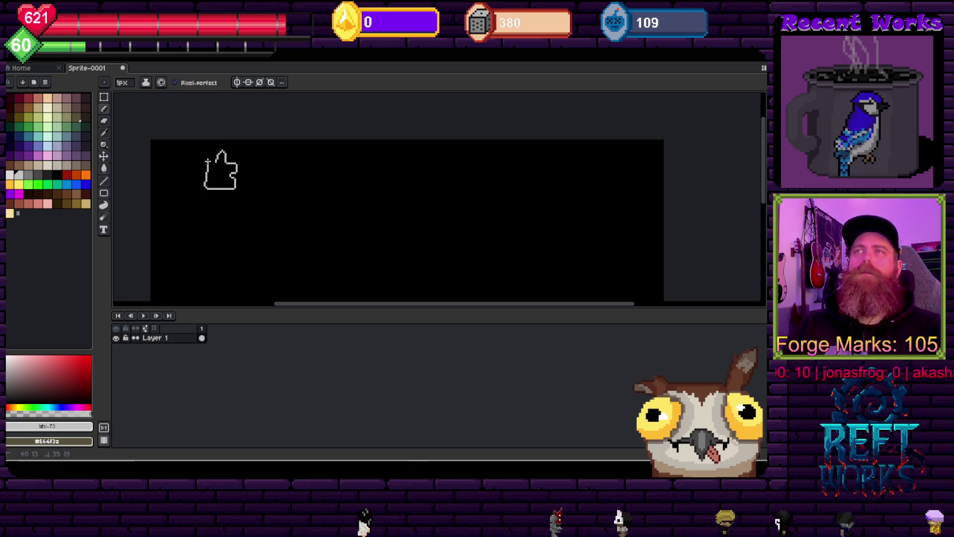
Draw an arrow stroke beside the glove and undo a stray stroke.
mouse_move(272, 183)
left_mouse_down()
mouse_move(267, 145)
mouse_move(234, 149)
left_mouse_up()
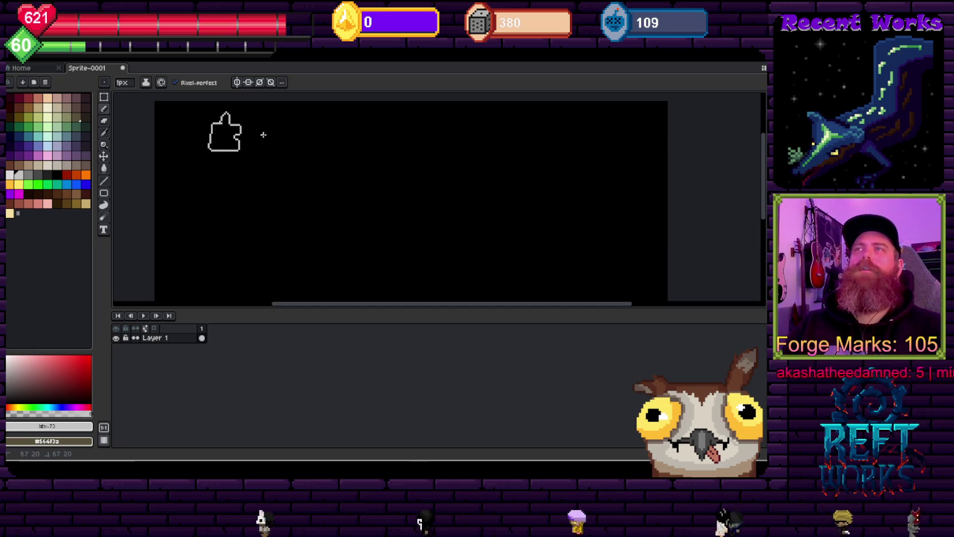
mouse_move(276, 135)
left_mouse_down()
mouse_move(307, 124)
mouse_move(321, 148)
mouse_move(331, 123)
mouse_move(331, 147)
mouse_move(346, 133)
mouse_move(350, 151)
mouse_move(354, 138)
mouse_move(388, 150)
mouse_move(414, 126)
left_mouse_up()
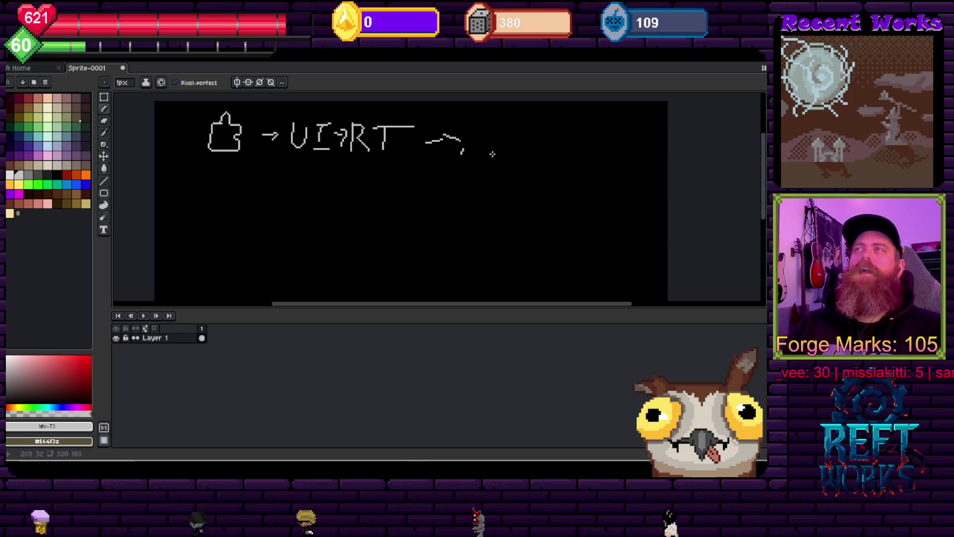
key("ctrl+z")
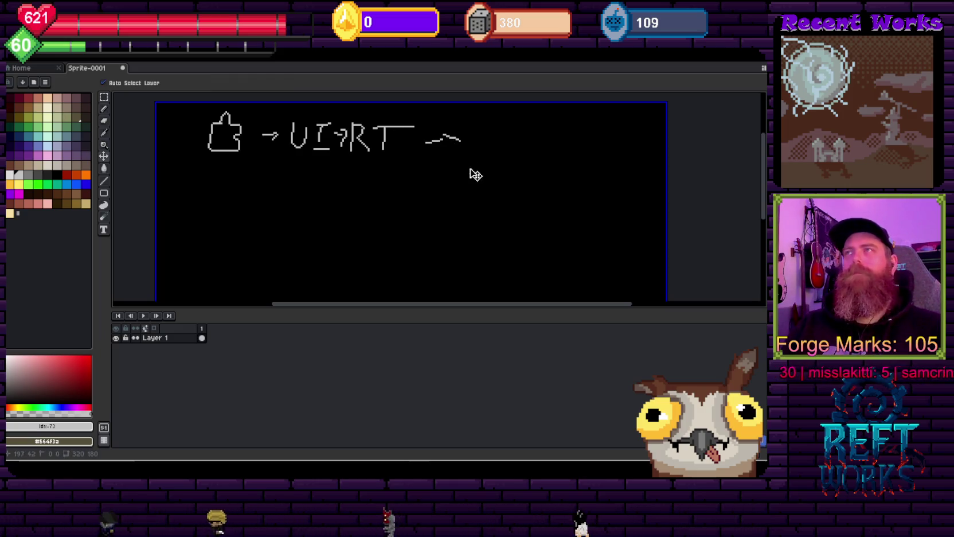
Draw a down arrow below the glove sketch.
scroll(429, 186, "left", 3)
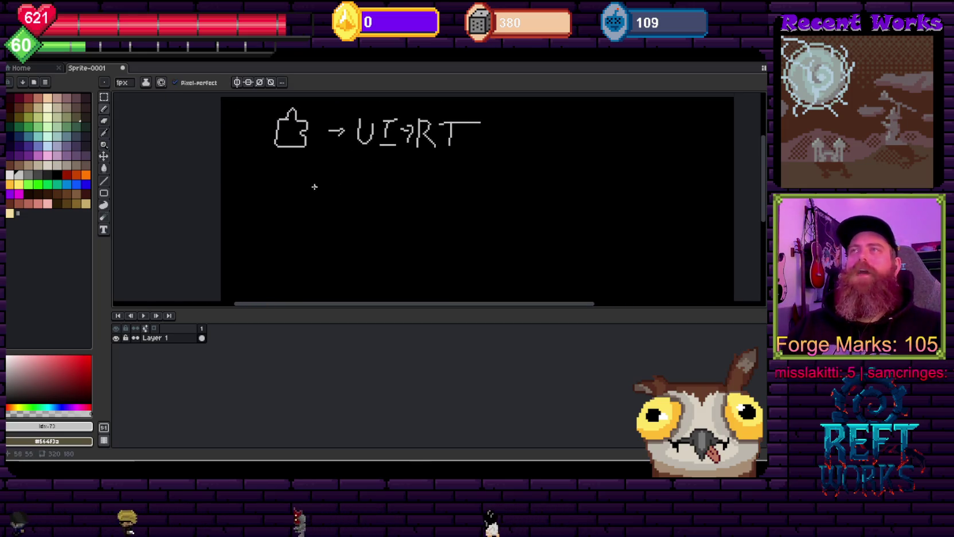
mouse_move(285, 156)
left_mouse_down()
mouse_move(285, 174)
mouse_move(292, 165)
left_mouse_up()
scroll(287, 178, "down", 1)
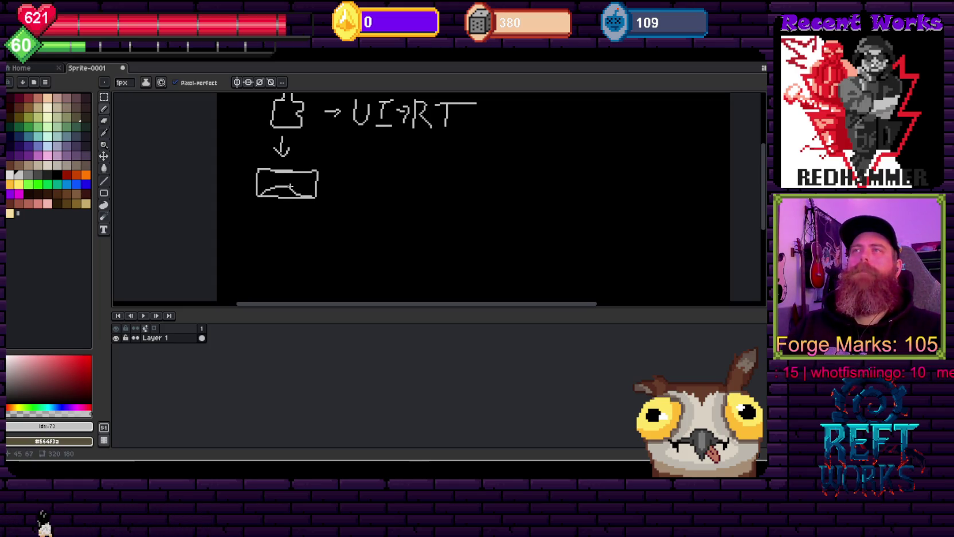
Add a loop detail inside the controller-like box below the arrow.
mouse_move(276, 183)
left_mouse_down()
mouse_move(282, 178)
mouse_move(271, 182)
left_mouse_up()
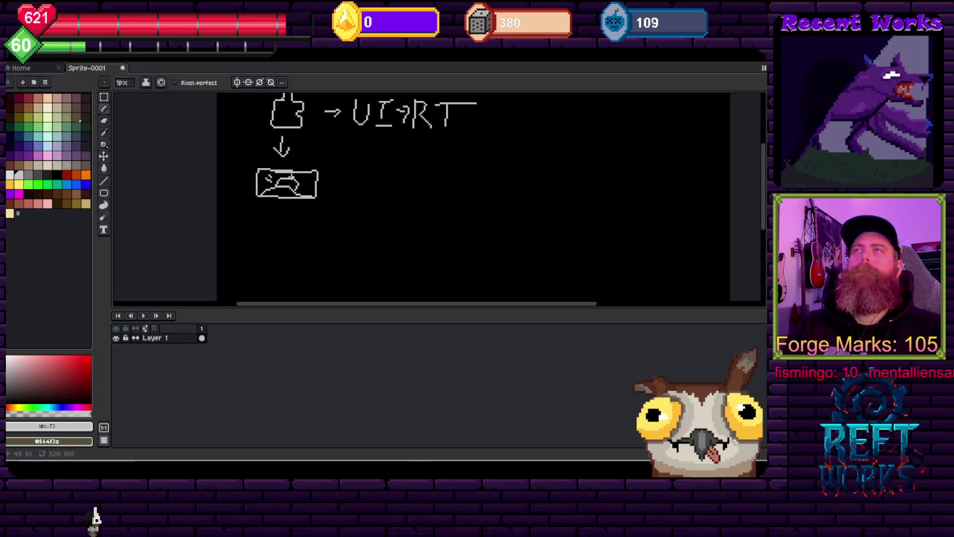
scroll(301, 185, "down", 1)
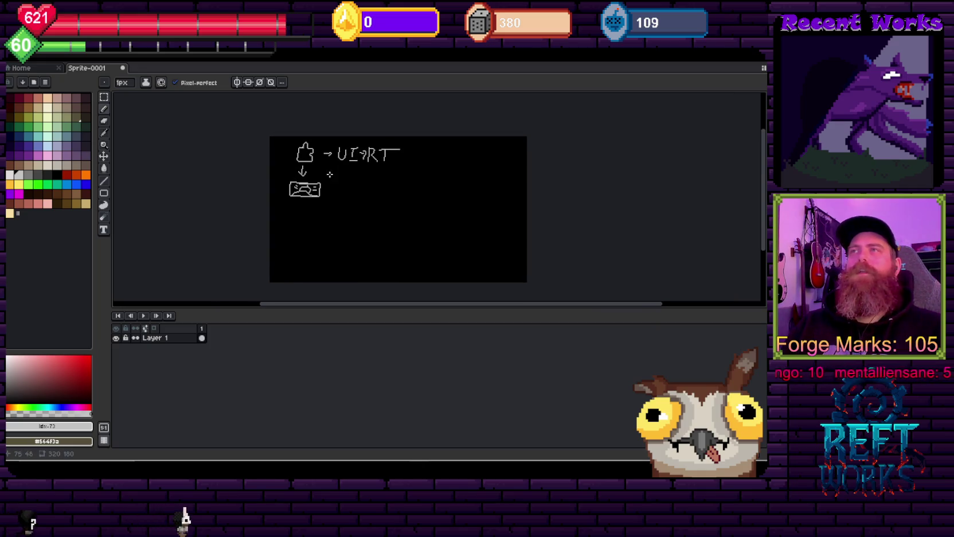
scroll(324, 184, "up", 1)
scroll(302, 169, "down", 2)
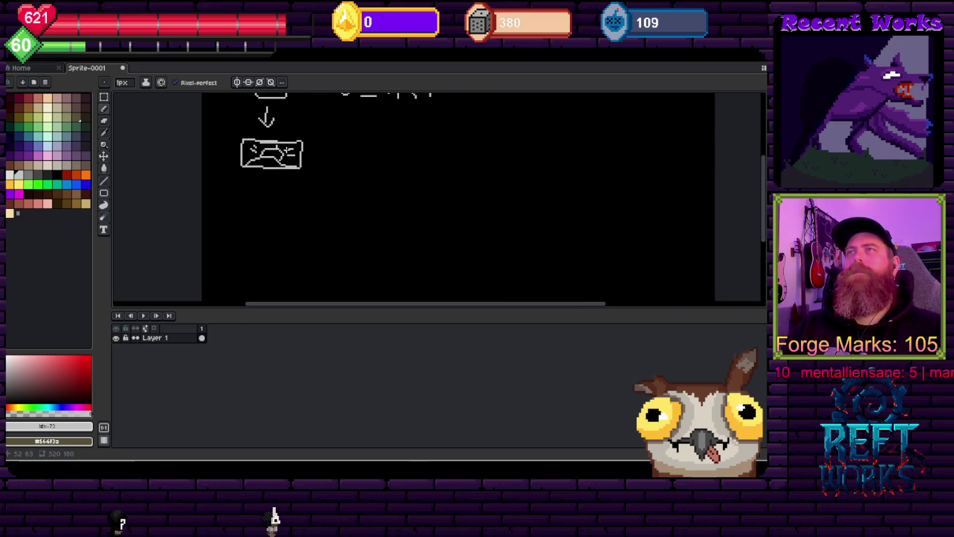
scroll(282, 162, "down", 1)
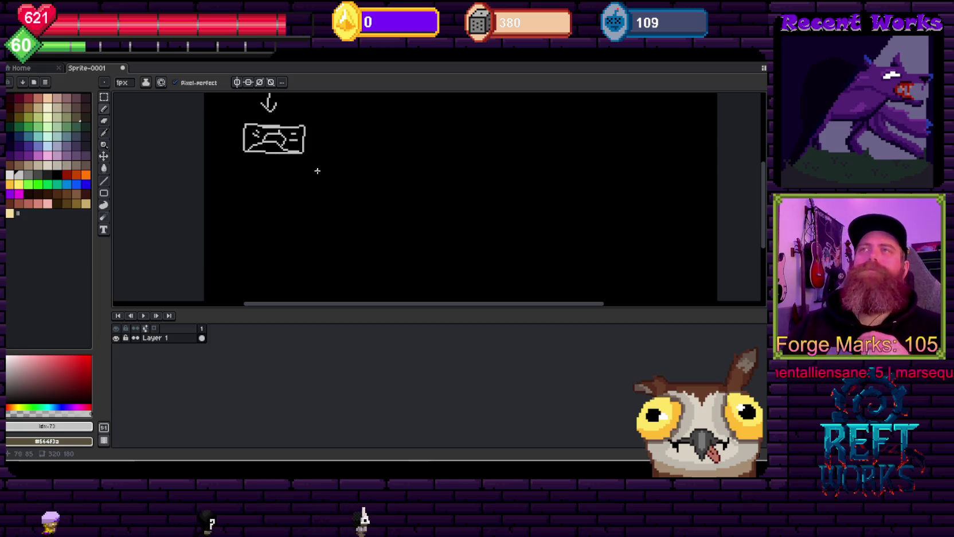
scroll(317, 171, "up", 2)
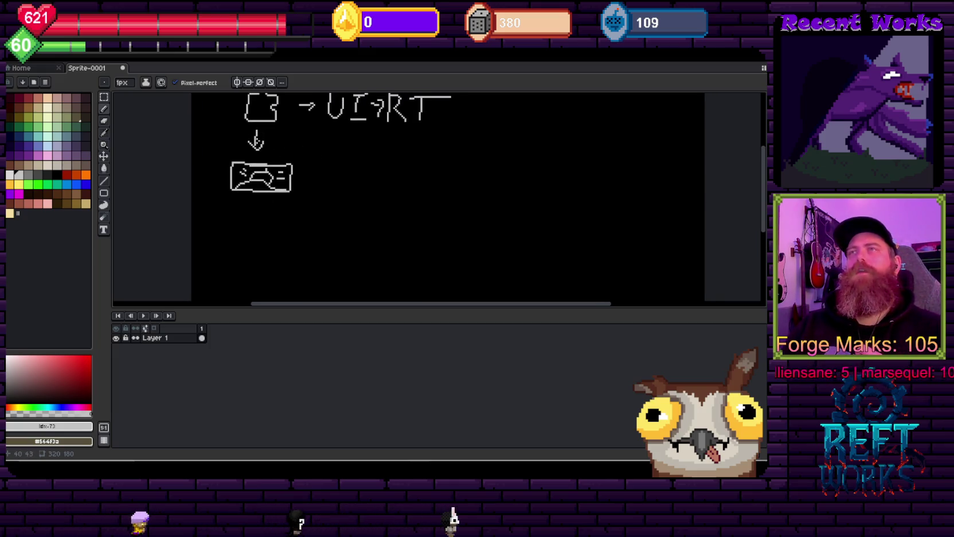
scroll(248, 118, "up", 3)
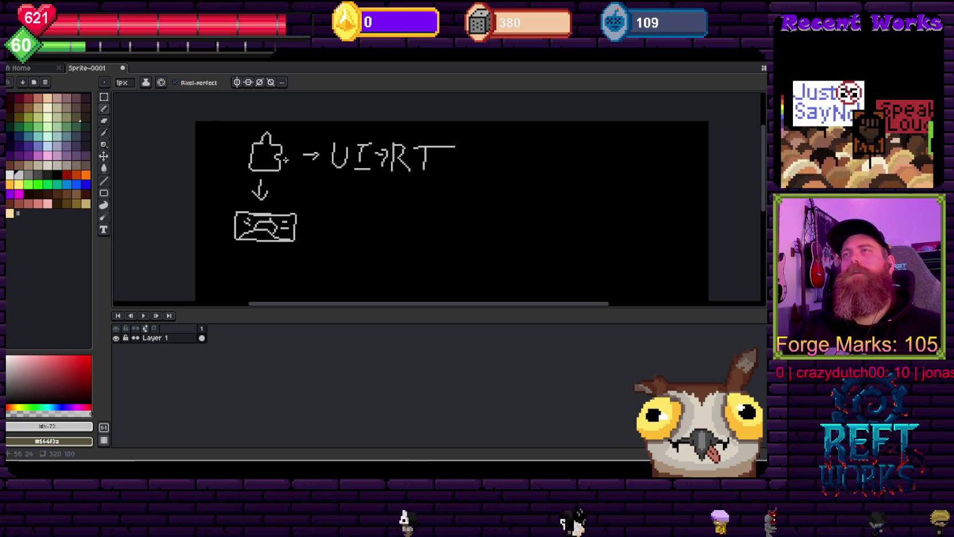
scroll(270, 166, "down", 5)
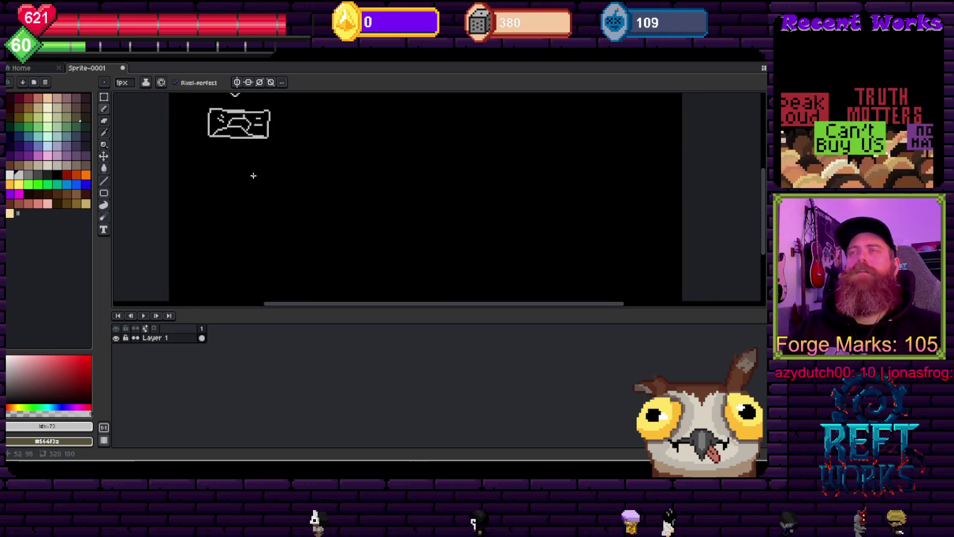
scroll(275, 184, "up", 3)
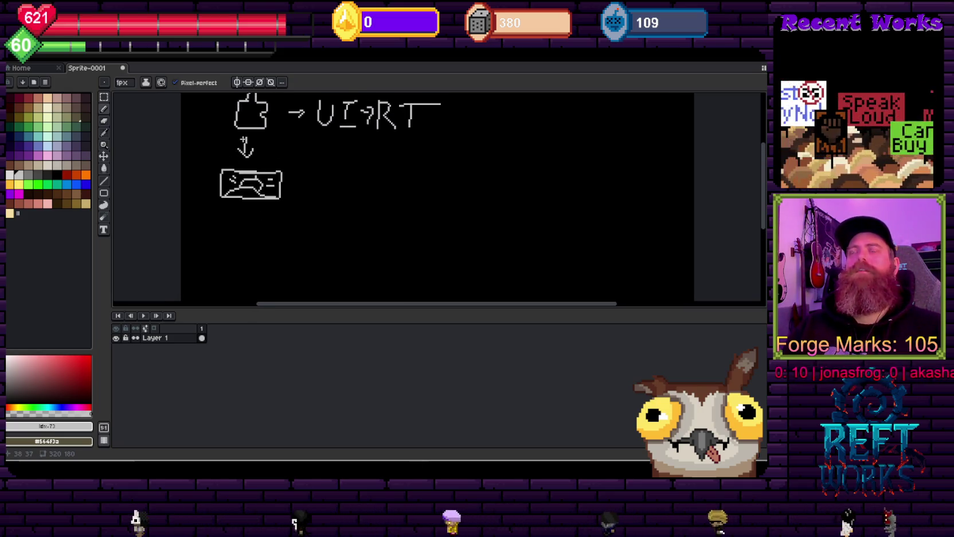
scroll(269, 154, "down", 2)
scroll(230, 189, "up", 3)
scroll(230, 189, "right", 2)
scroll(212, 187, "down", 2)
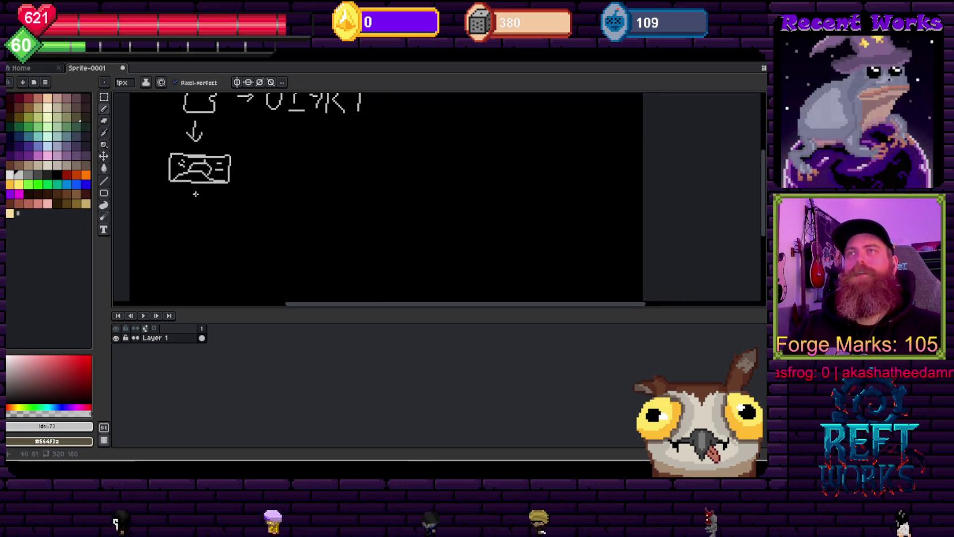
mouse_move(243, 172)
left_mouse_down()
mouse_move(267, 171)
mouse_move(254, 144)
mouse_move(265, 185)
left_mouse_up()
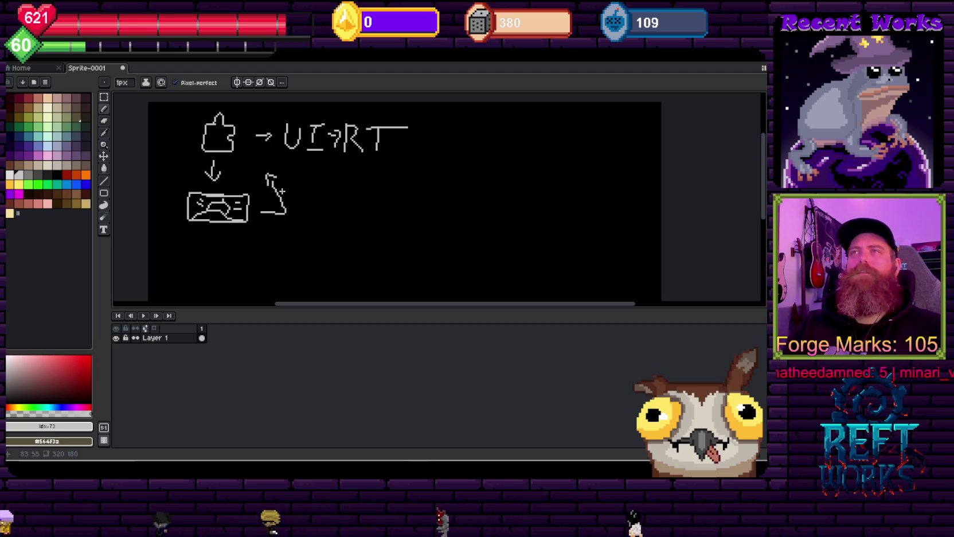
left_click_drag(266, 183, 288, 207)
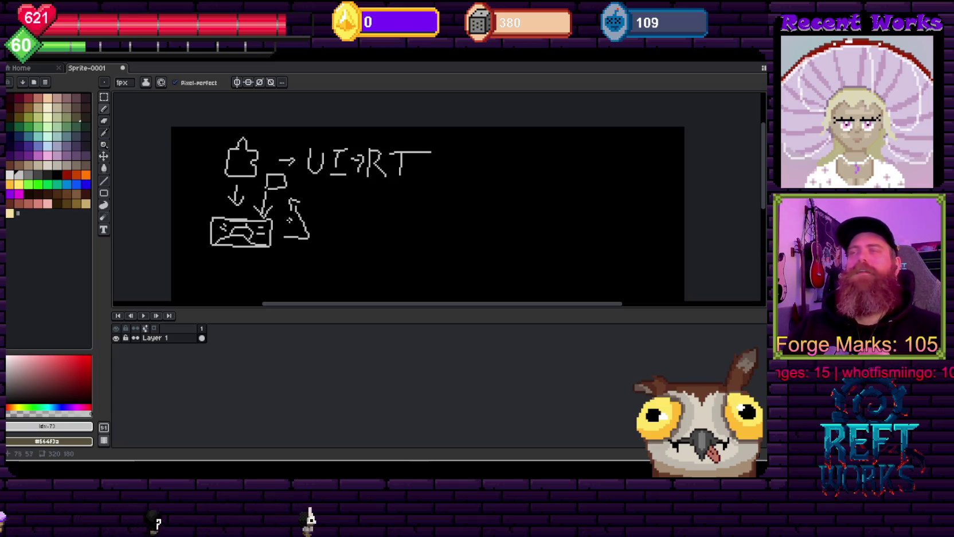
scroll(289, 219, "down", 2)
scroll(267, 219, "down", 2)
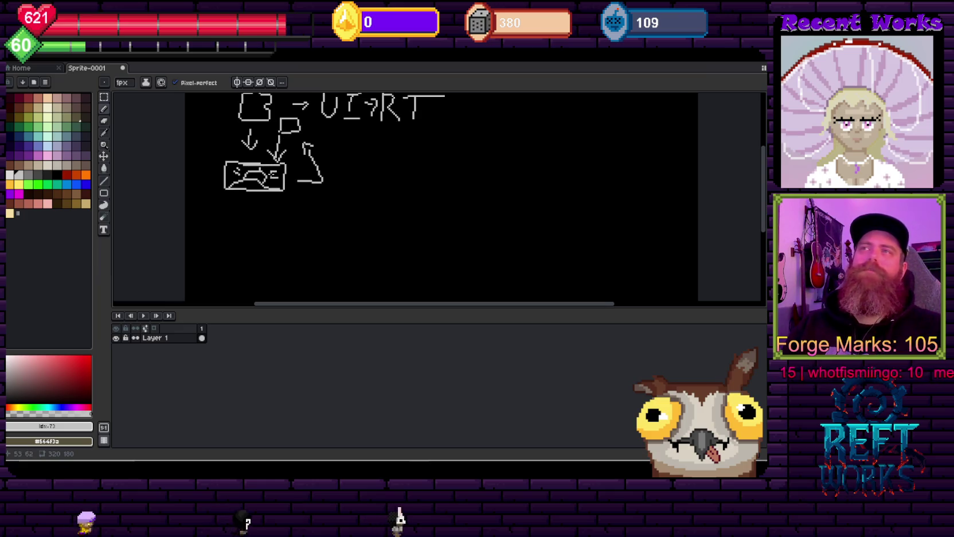
scroll(267, 219, "left", 2)
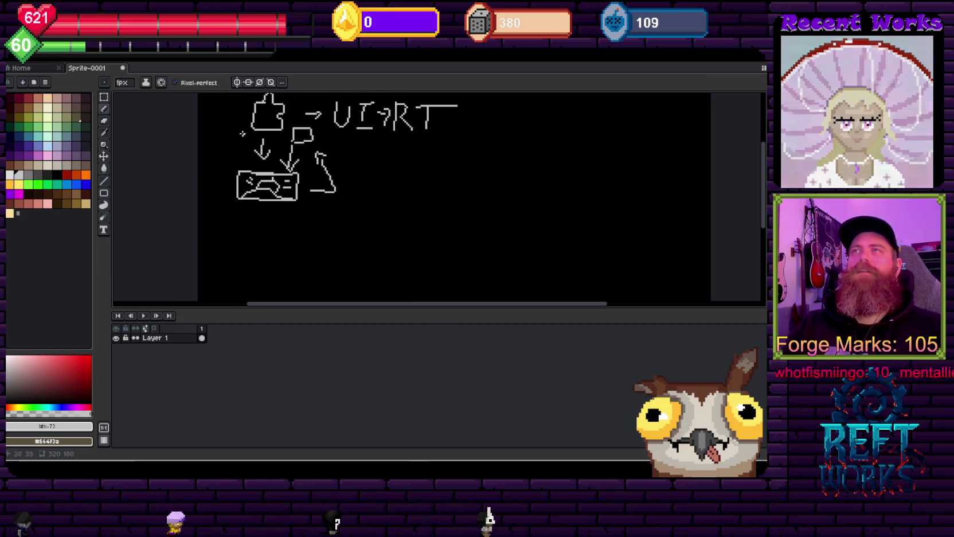
scroll(295, 163, "up", 1)
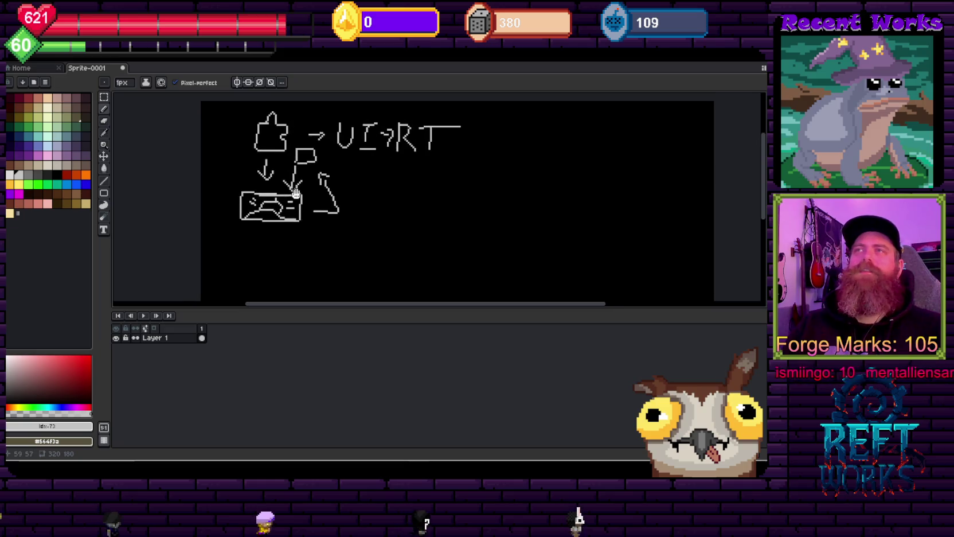
key("v")
key("b")
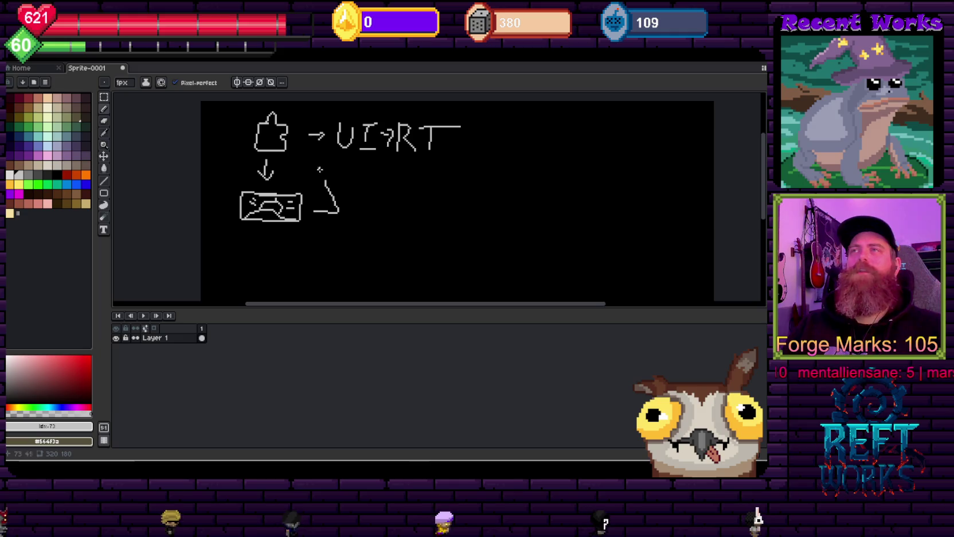
mouse_move(325, 180)
left_mouse_down()
mouse_move(306, 170)
mouse_move(326, 171)
left_mouse_up()
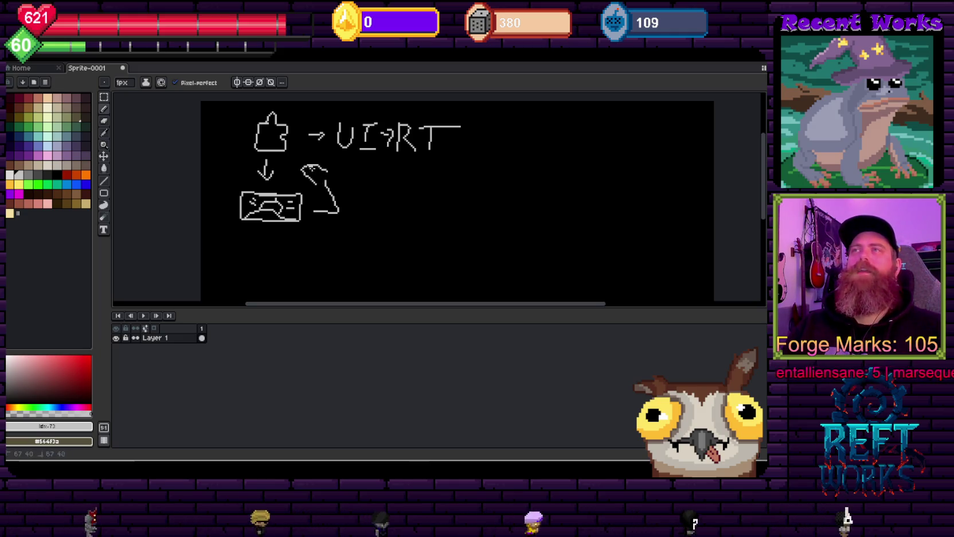
key("ctrl+z")
key("ctrl+z")
key("v")
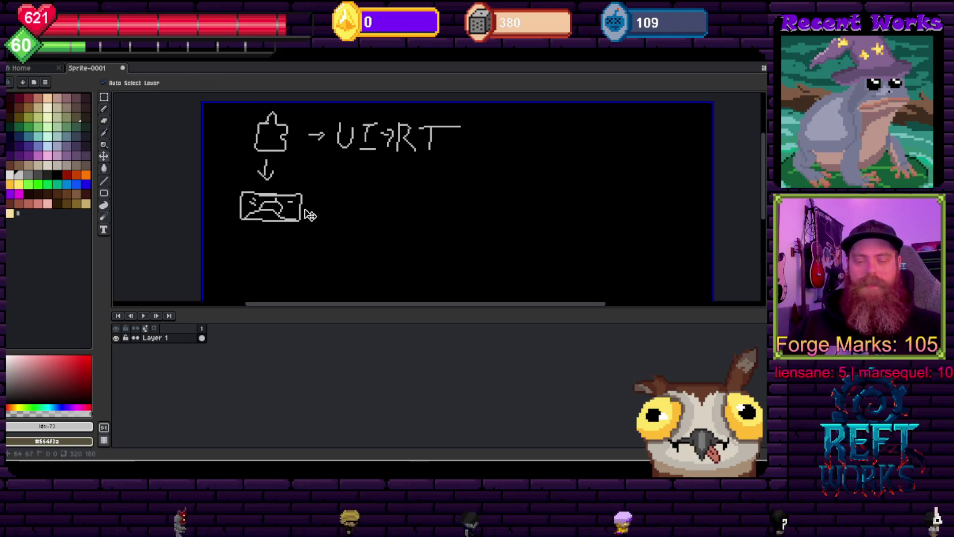
Draw a curved arrow from the box back up to the puzzle piece.
key("b")
mouse_move(307, 205)
left_mouse_down()
mouse_move(330, 205)
mouse_move(303, 167)
mouse_move(315, 175)
left_mouse_up()
key("w")
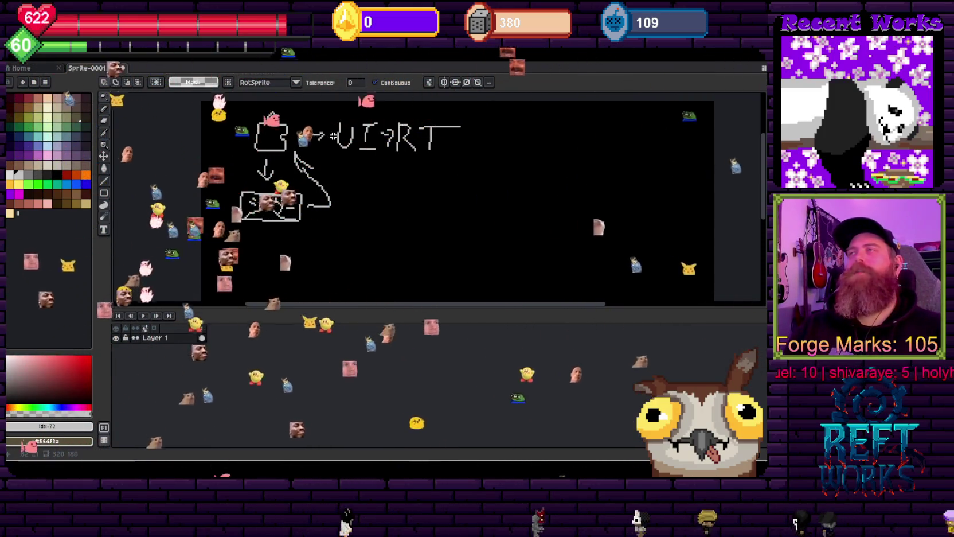
Bring up the save dialog repeatedly and cancel it without saving the sketch.
key("ctrl+s")
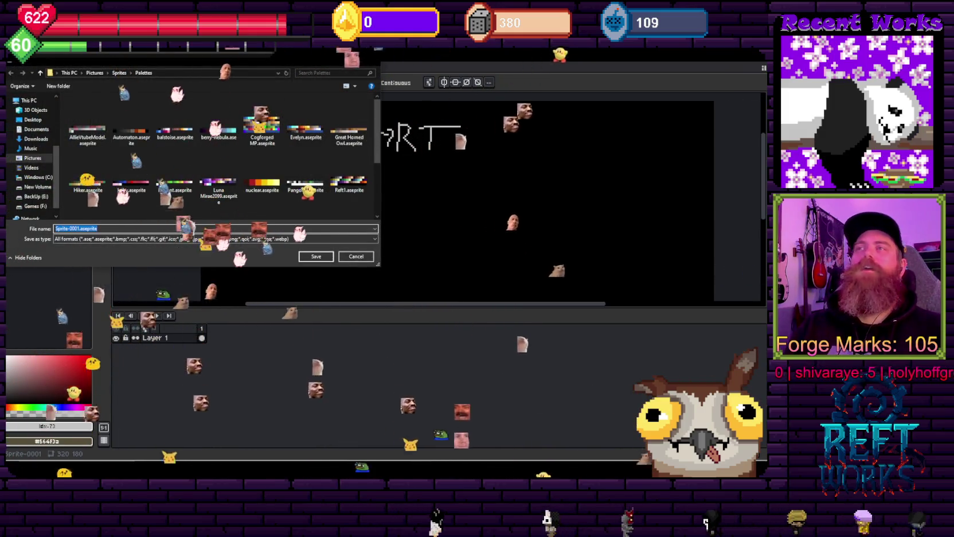
key("Escape")
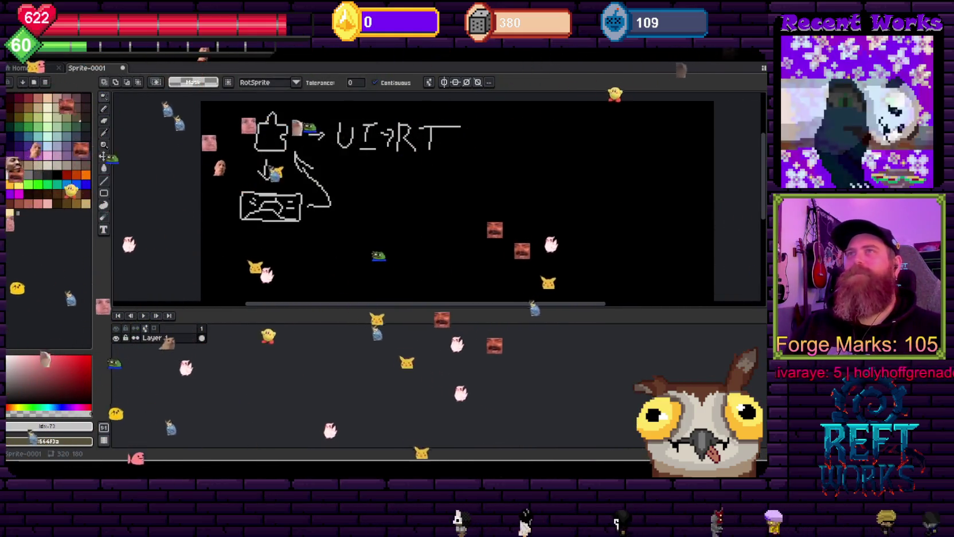
key("ctrl+s")
key("Escape")
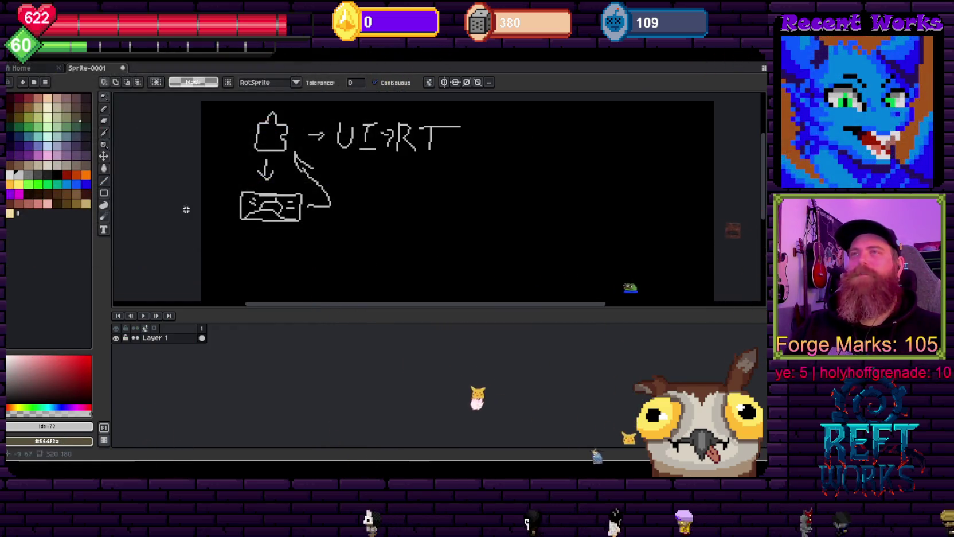
mouse_move(440, 178)
left_mouse_down()
mouse_move(451, 239)
mouse_move(405, 215)
left_mouse_up()
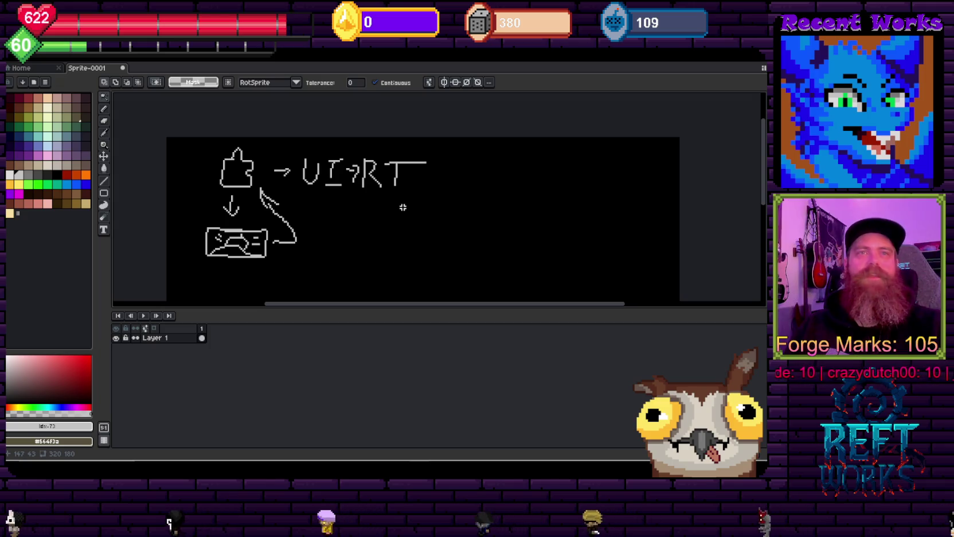
key("ctrl+s")
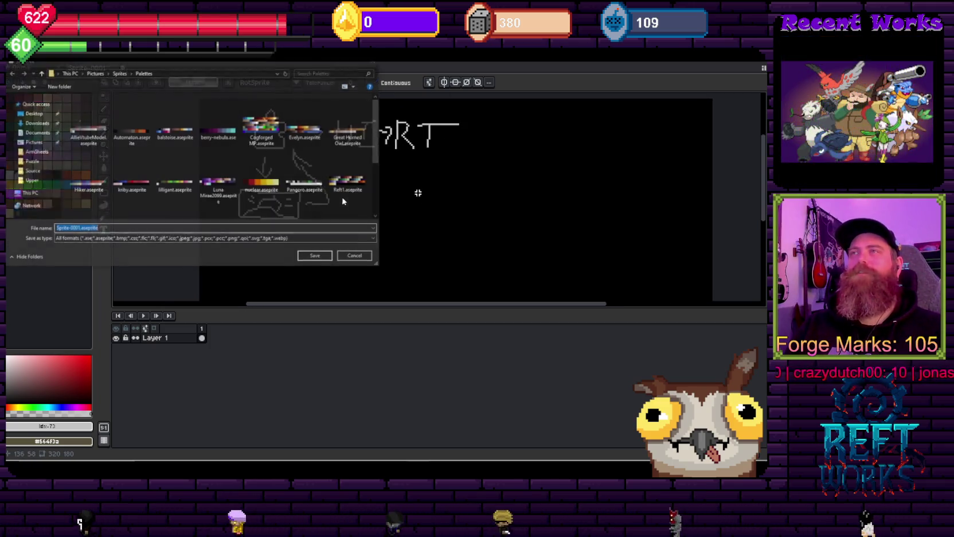
key("Escape")
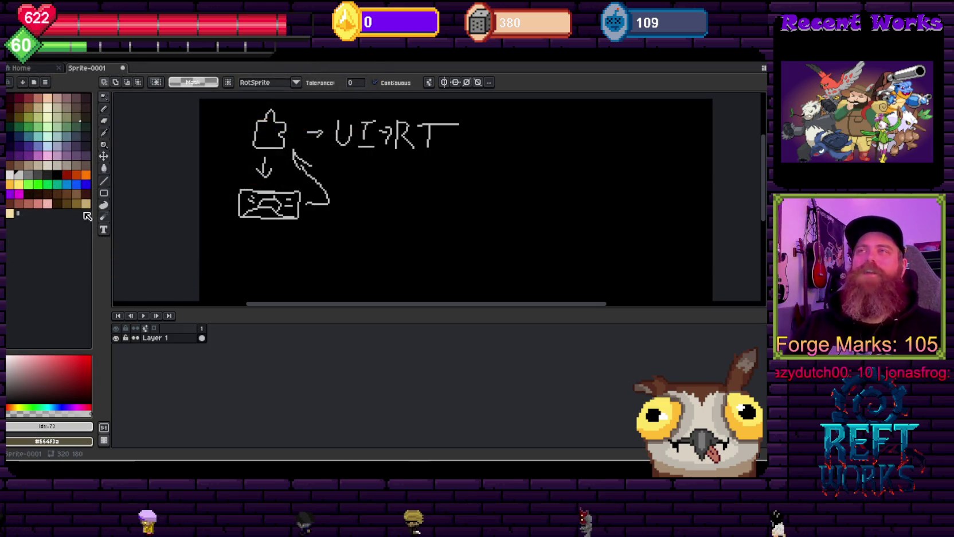
Start a new arrow heading right, with a flag pole at its end.
scroll(275, 165, "down", 3)
scroll(248, 200, "up", 3)
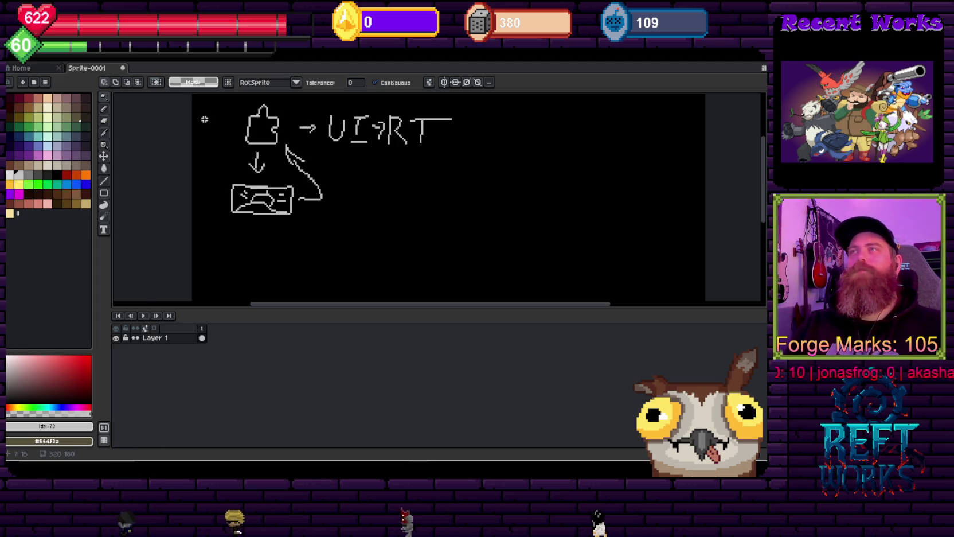
scroll(362, 133, "up", 1)
key("b")
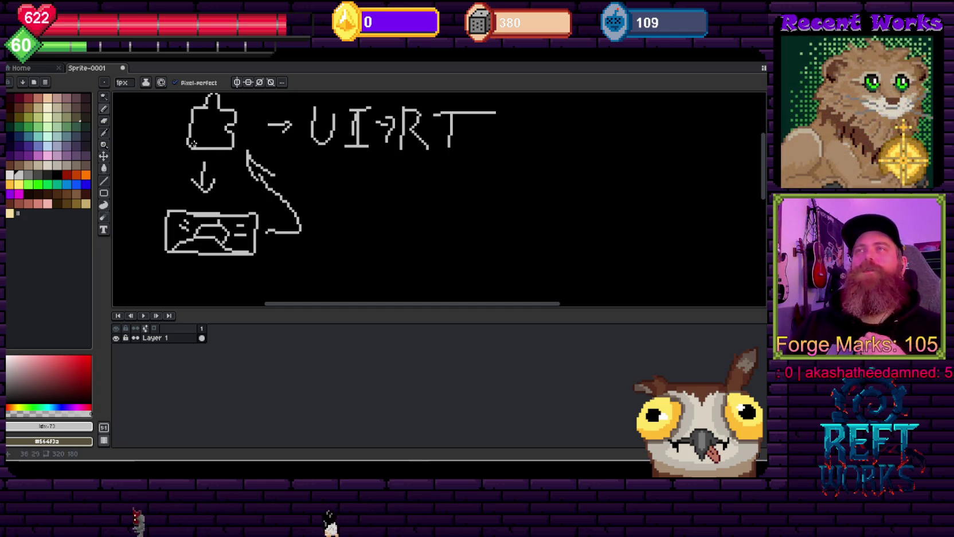
scroll(190, 173, "down", 1)
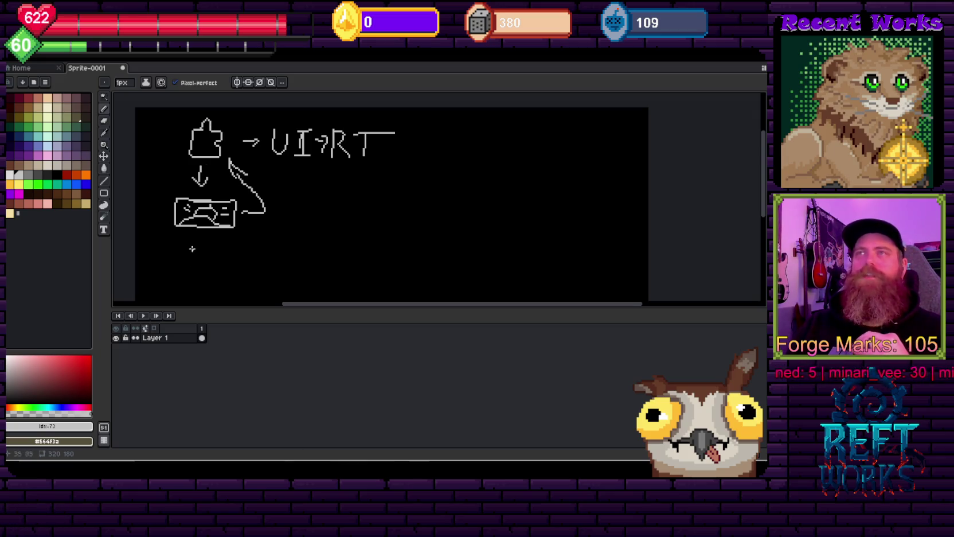
mouse_move(205, 241)
left_mouse_down()
mouse_move(234, 200)
mouse_move(235, 180)
left_mouse_up()
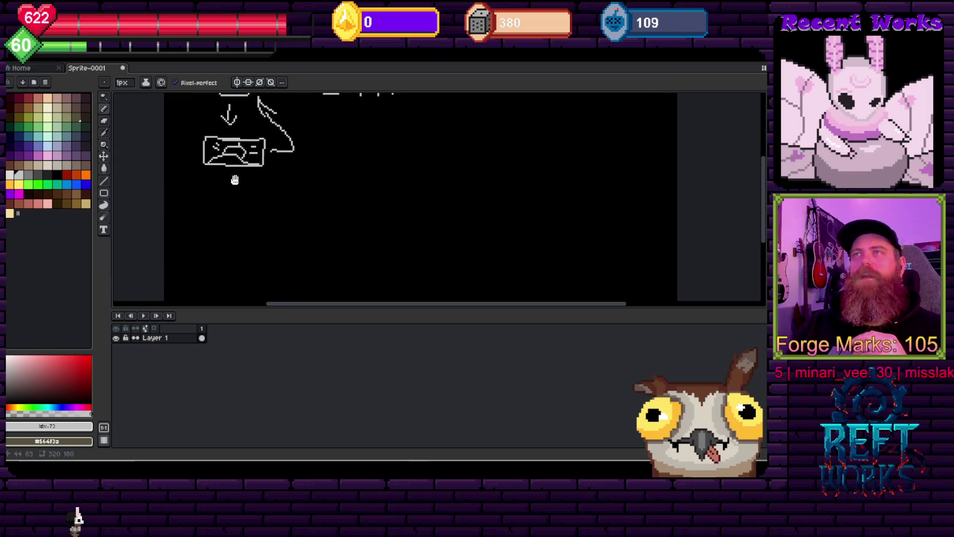
scroll(241, 201, "up", 3)
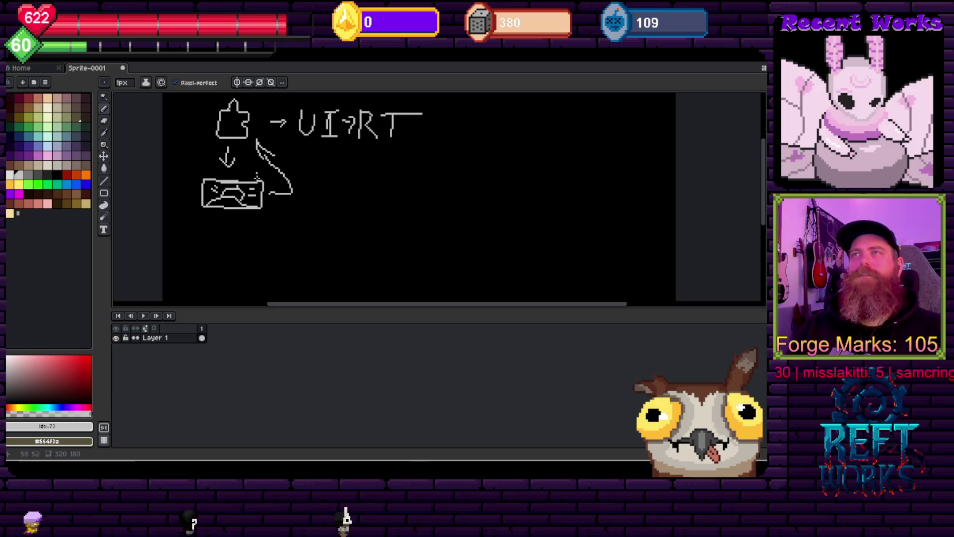
scroll(256, 174, "down", 2)
scroll(255, 159, "up", 2)
scroll(230, 189, "right", 3)
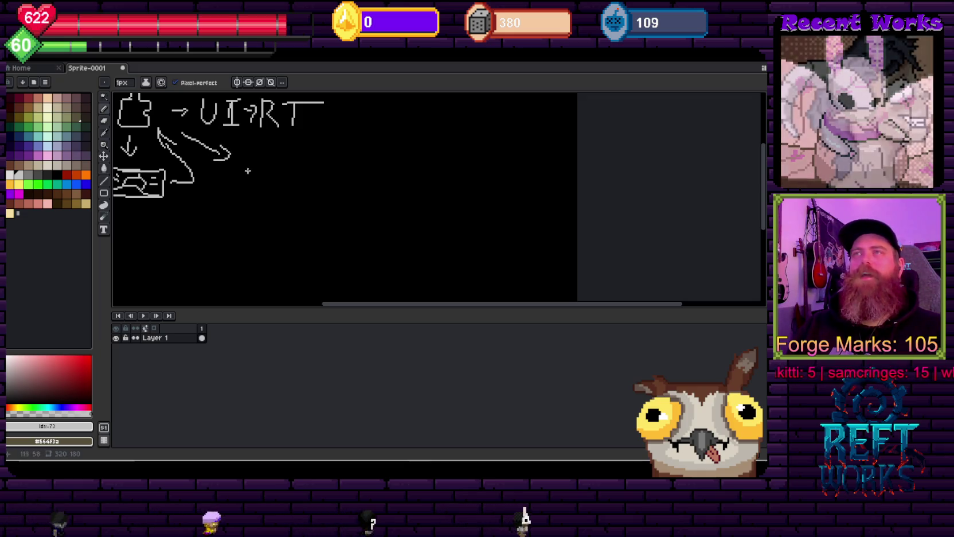
left_click_drag(238, 166, 236, 206)
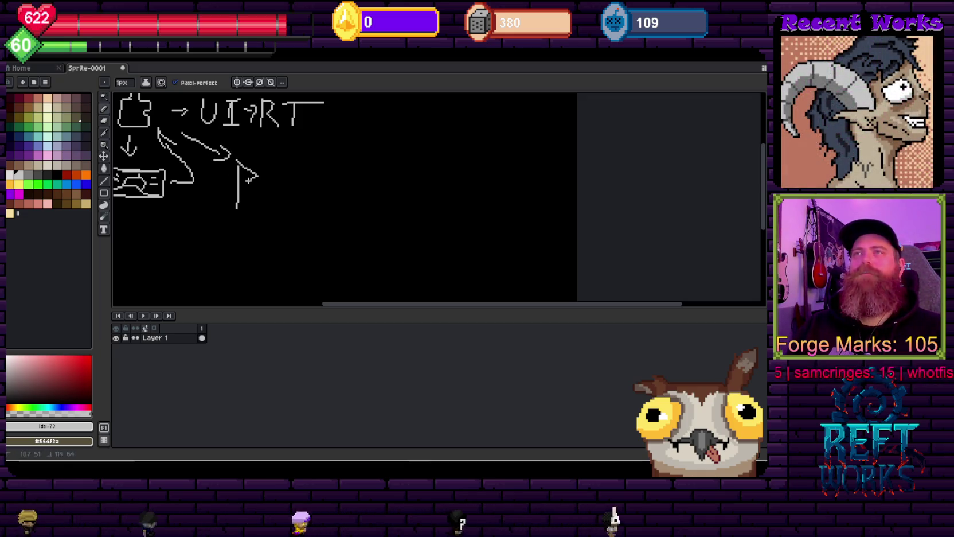
Finish the flag at the end of the right-heading arrow.
left_click_drag(268, 172, 335, 159)
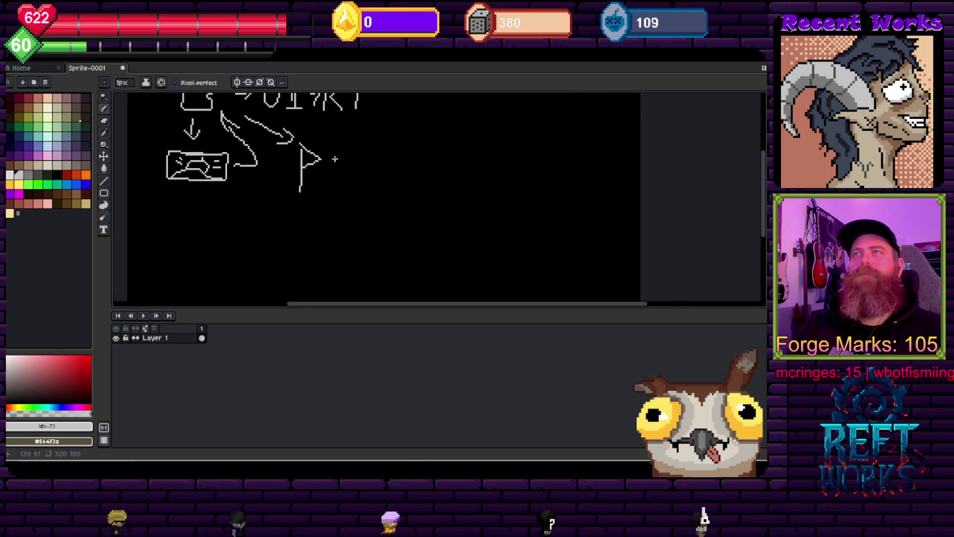
scroll(320, 167, "up", 2)
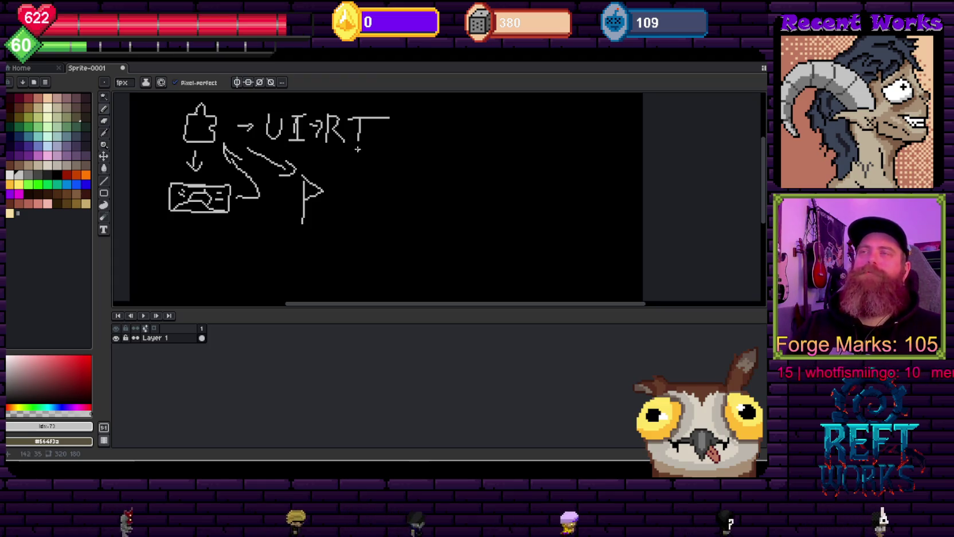
scroll(338, 186, "down", 1)
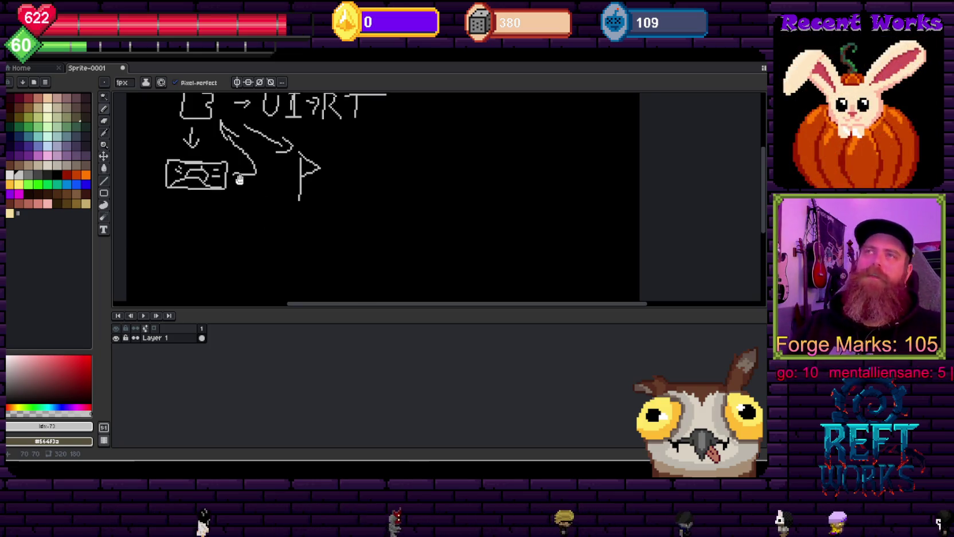
scroll(239, 179, "left", 3)
scroll(238, 179, "up", 1)
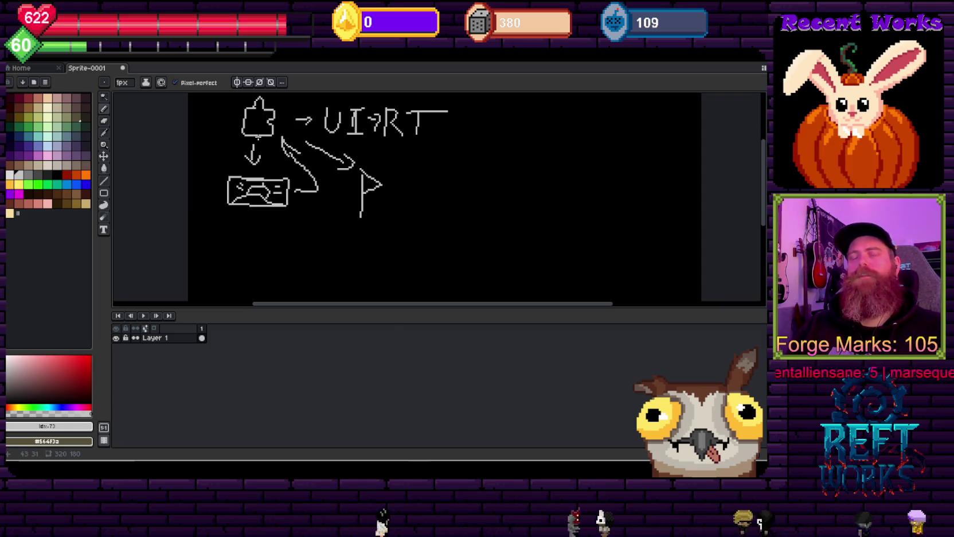
scroll(315, 185, "up", 2)
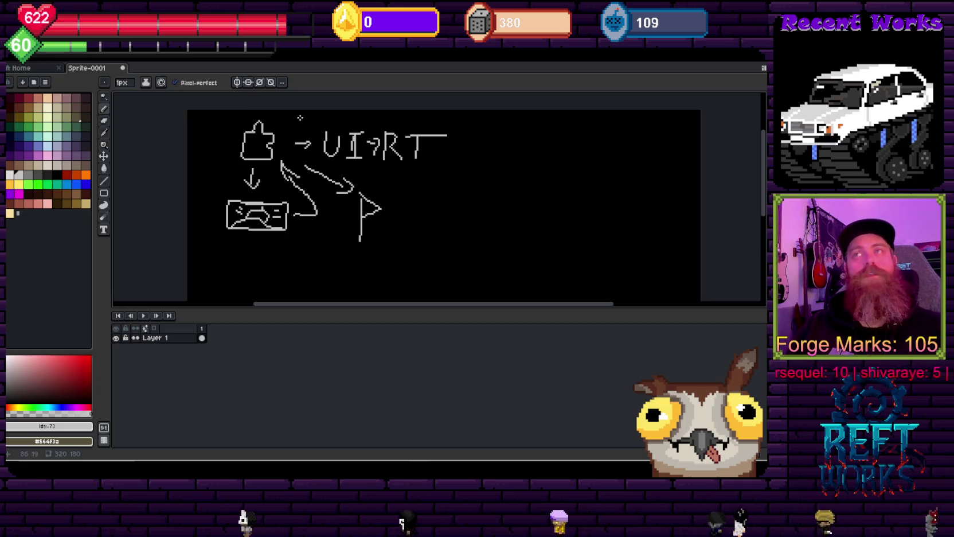
Thicken the arrow's start near the puzzle piece with a second stroke.
left_click_drag(304, 148, 297, 147)
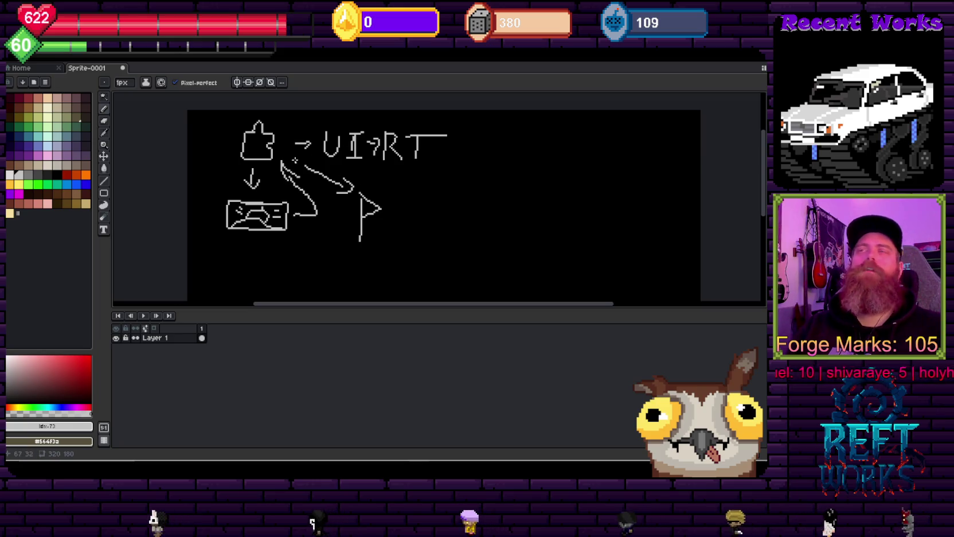
scroll(297, 166, "down", 1)
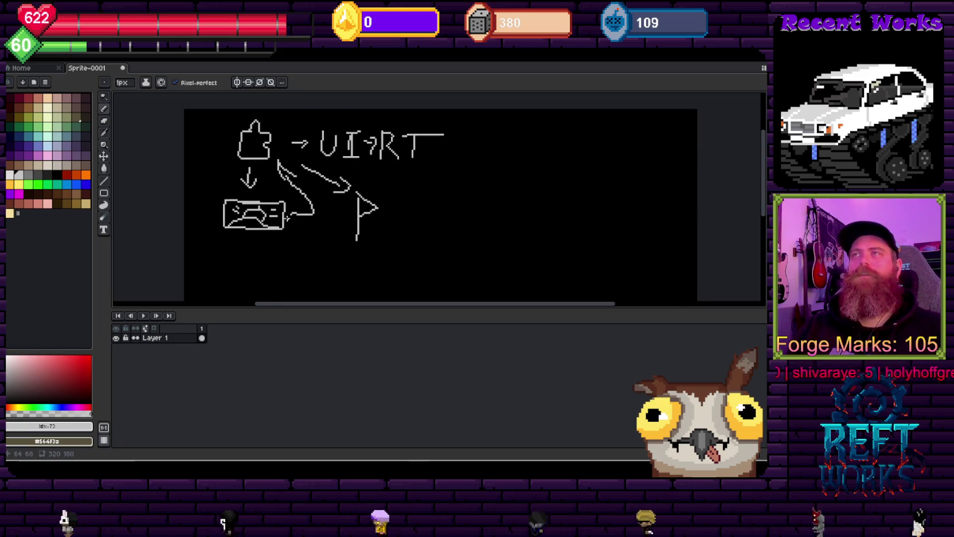
scroll(366, 185, "up", 3)
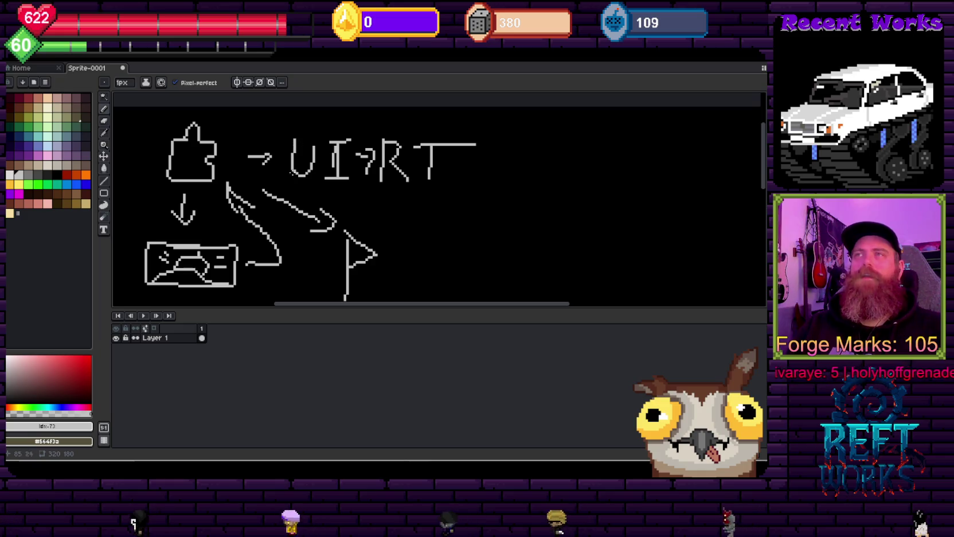
scroll(365, 185, "down", 1)
scroll(366, 184, "down", 1)
Draw boxes around UI and RT in the UI→RT label.
mouse_move(393, 147)
left_mouse_down()
mouse_move(356, 188)
mouse_move(393, 147)
mouse_move(333, 148)
left_mouse_up()
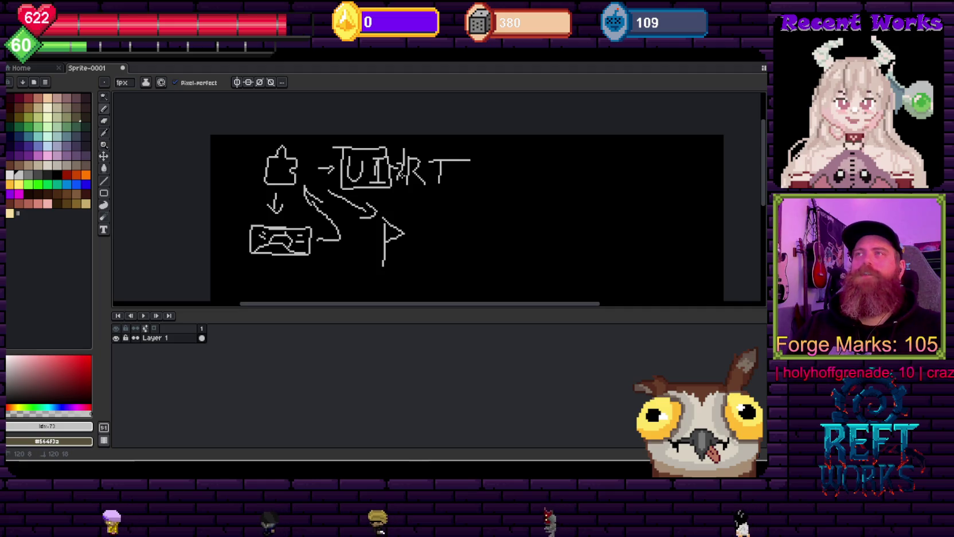
mouse_move(404, 151)
left_mouse_down()
mouse_move(472, 150)
mouse_move(487, 166)
mouse_move(402, 192)
left_mouse_up()
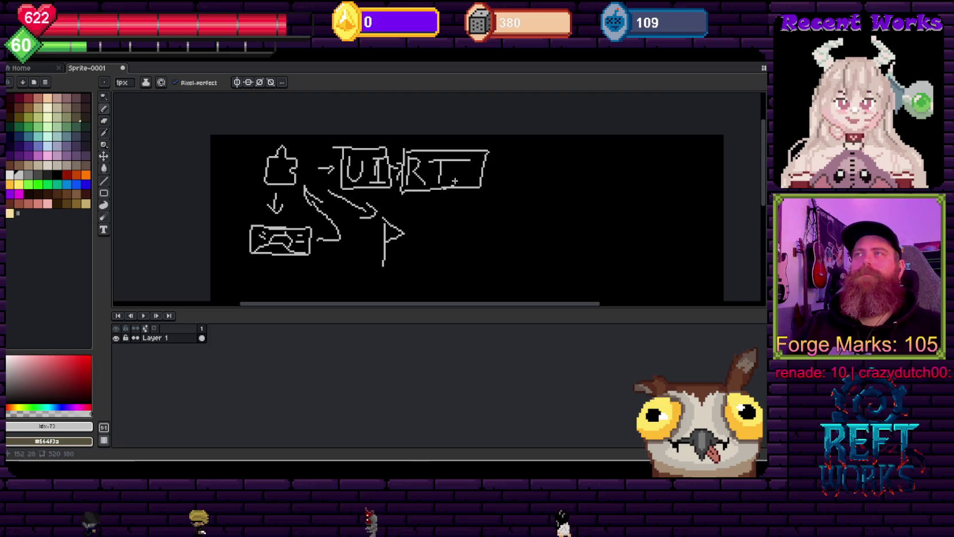
scroll(425, 188, "down", 1)
Redraw the connecting line from the label down to the flag, removing stray strokes.
mouse_move(451, 264)
left_mouse_down()
mouse_move(319, 205)
mouse_move(364, 130)
left_mouse_up()
scroll(318, 205, "down", 2)
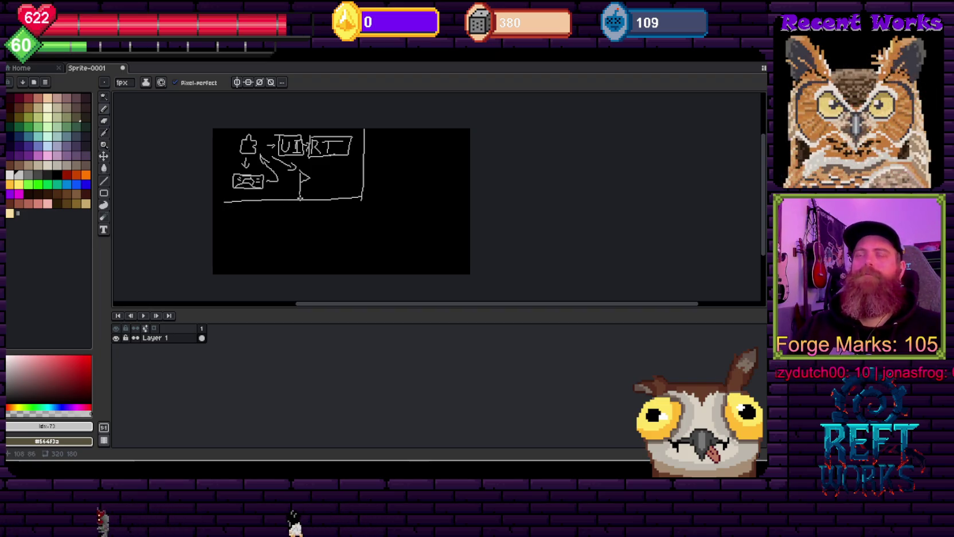
key("v")
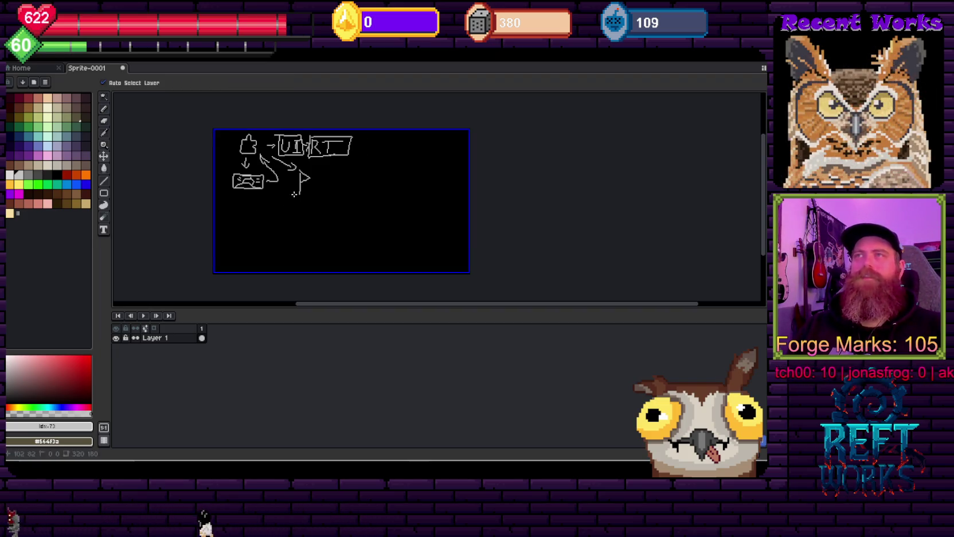
key("b")
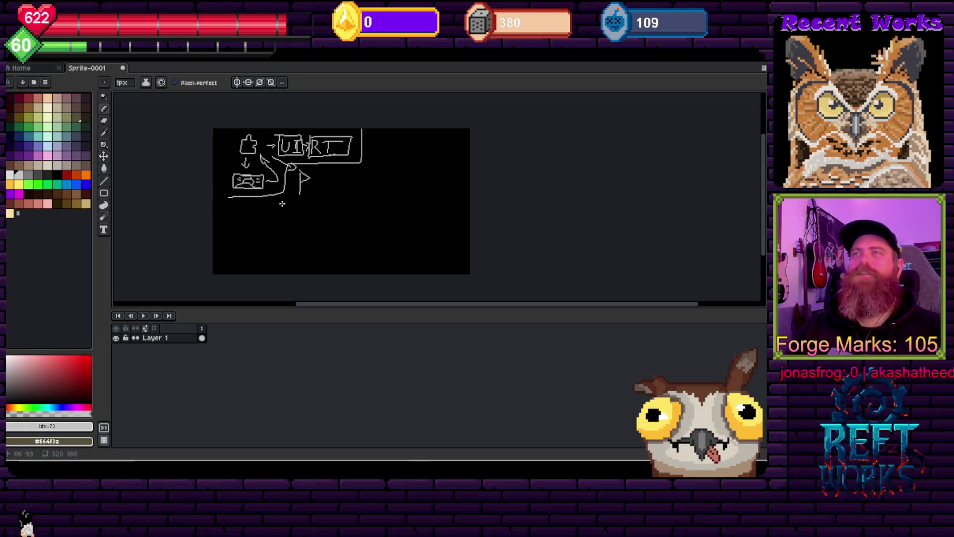
scroll(298, 220, "up", 1)
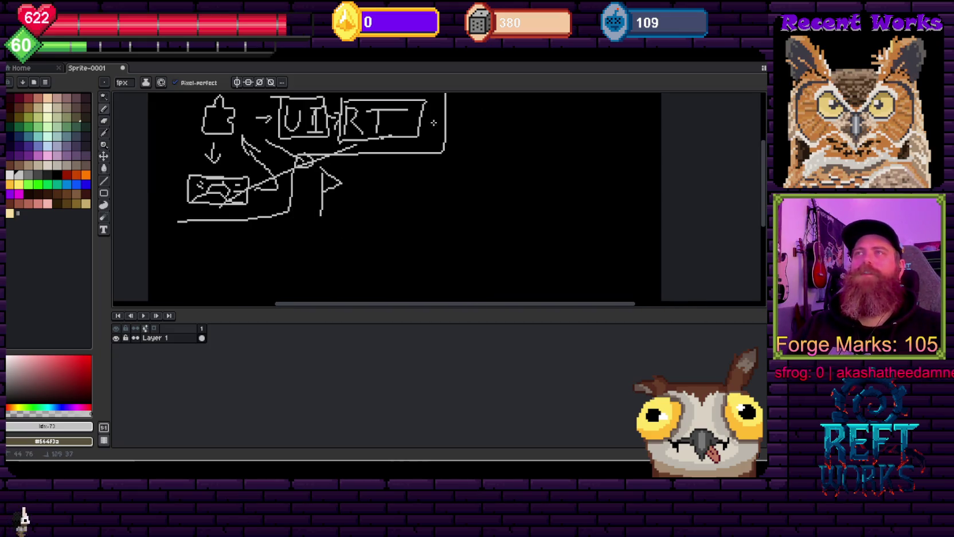
left_click_drag(434, 122, 470, 116)
key("v")
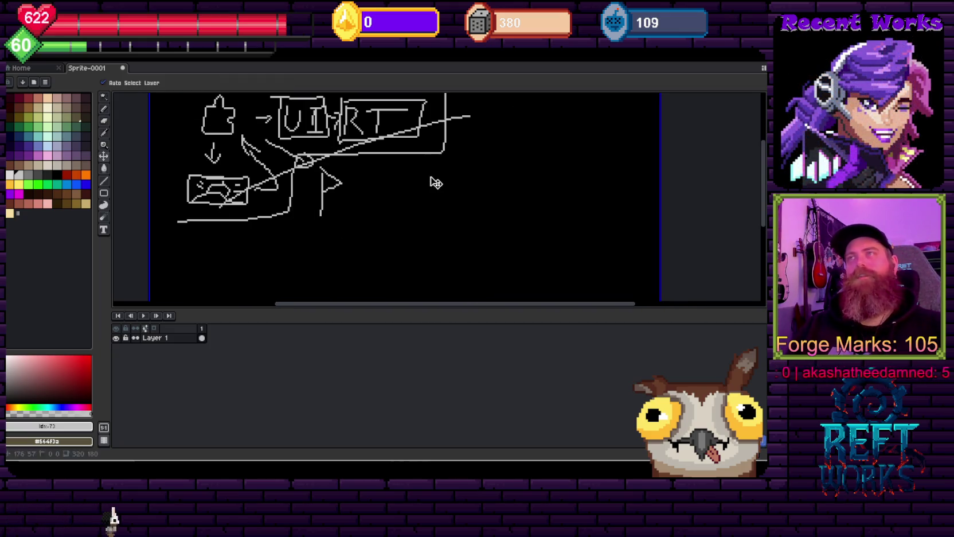
key("b")
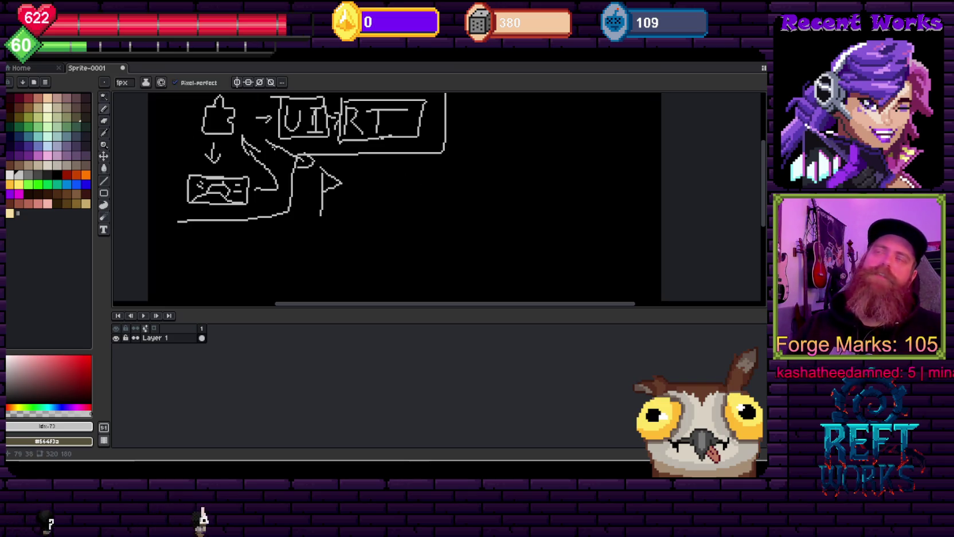
left_click_drag(259, 130, 282, 198)
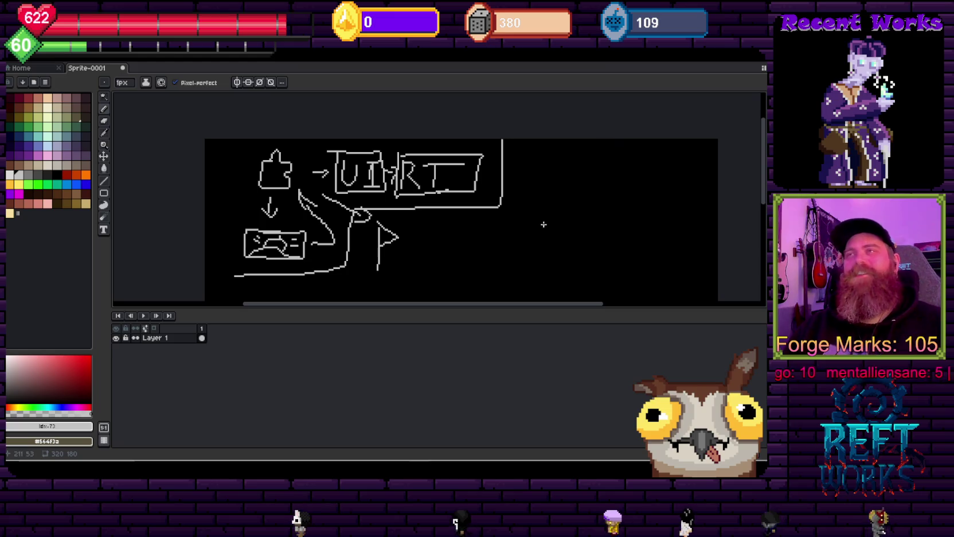
Cancel Aseprite's save prompt so the sketch stays unsaved, then return to the Cogforged Legacy Unity editor.
scroll(543, 221, "down", 3)
scroll(310, 178, "down", 3)
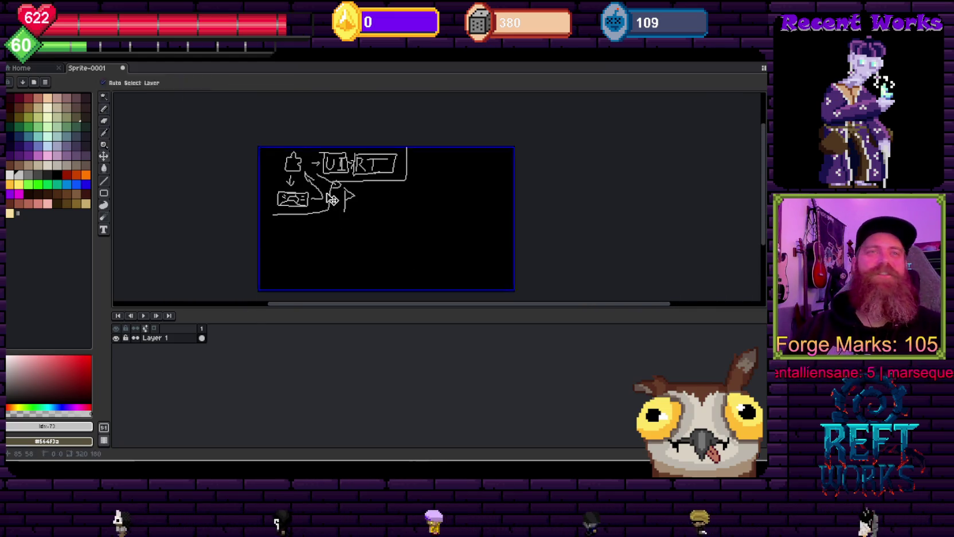
key("ctrl+s")
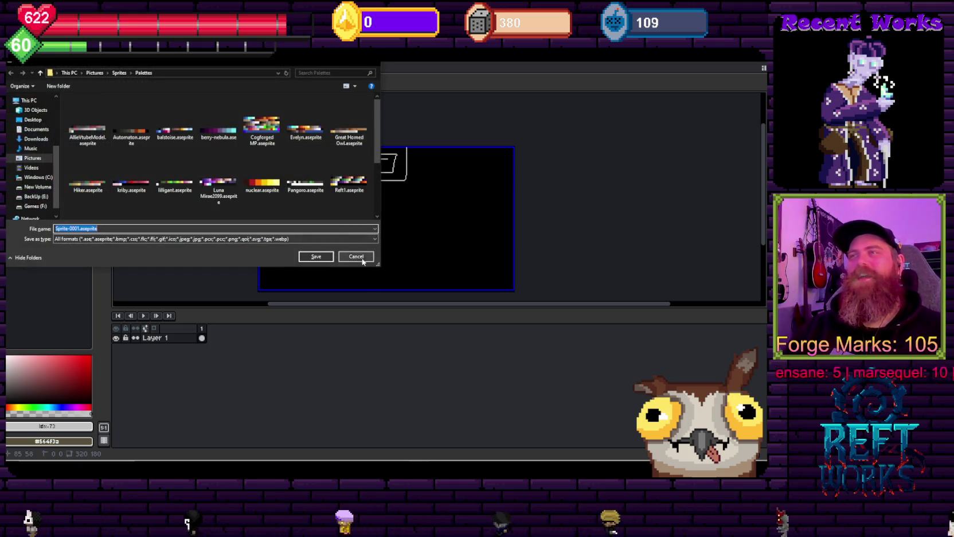
key("Escape")
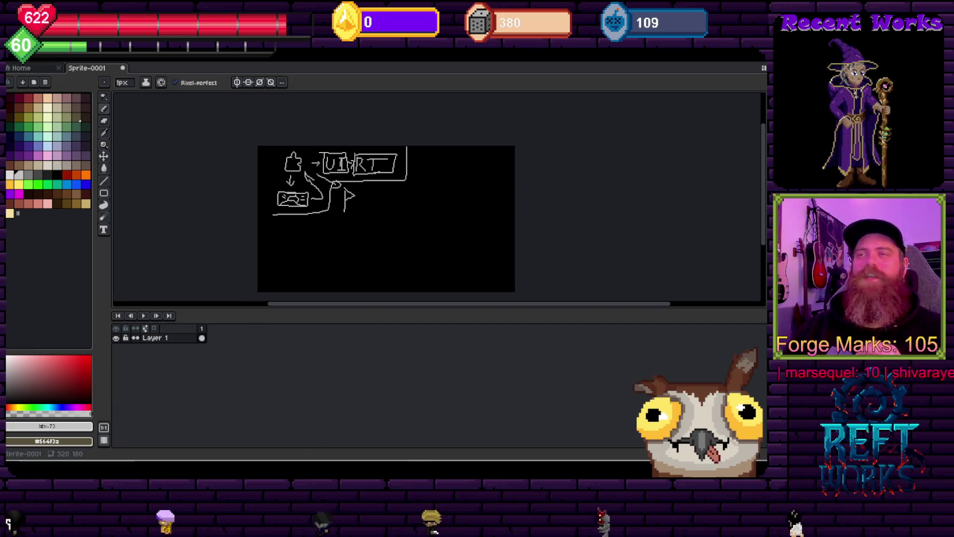
mouse_move(301, 461)
left_click(283, 444)
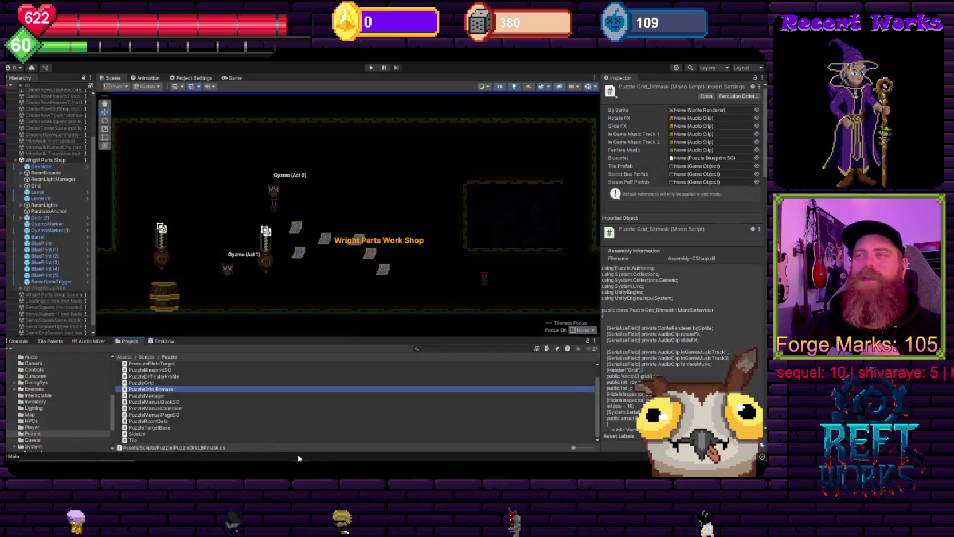
Bring the FlowPuzzle Unity project forward, enter Play mode, and start from the Steam Works title menu.
mouse_move(301, 460)
left_click(362, 433)
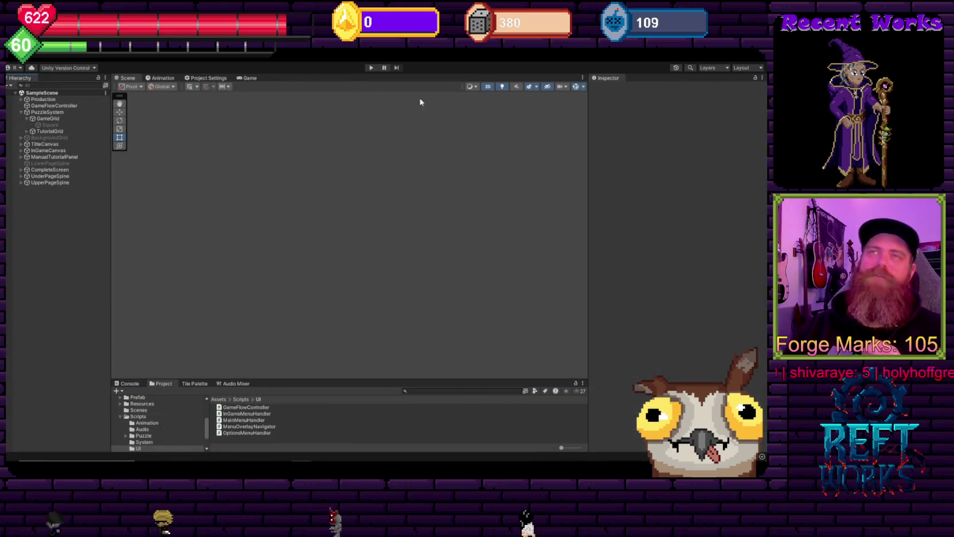
left_click(368, 68)
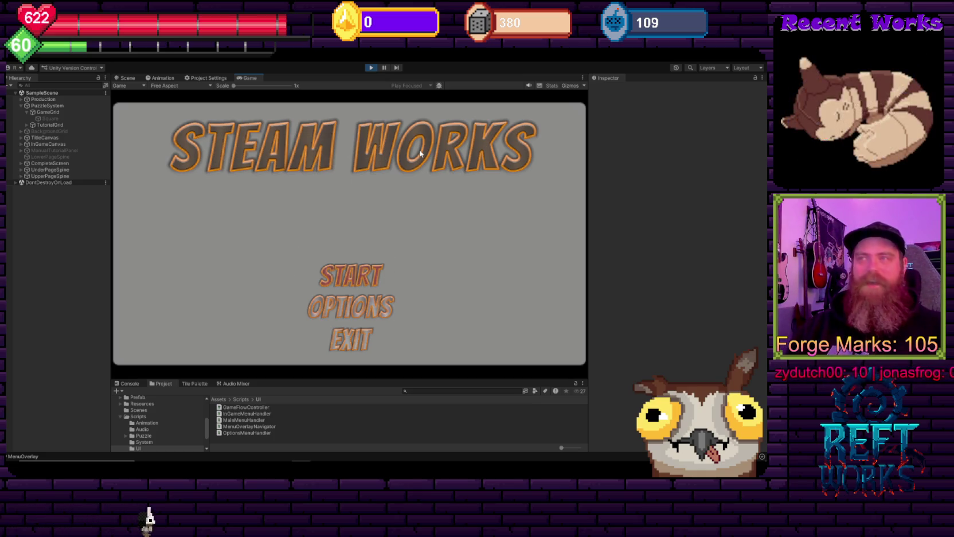
key("Return")
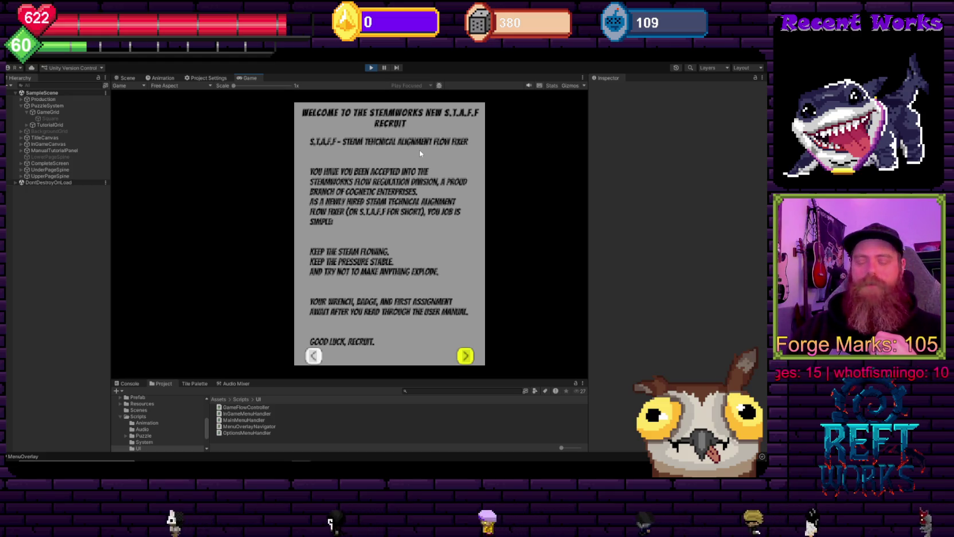
Advance the manual from the recruit welcome page to The Basics page.
key("Right")
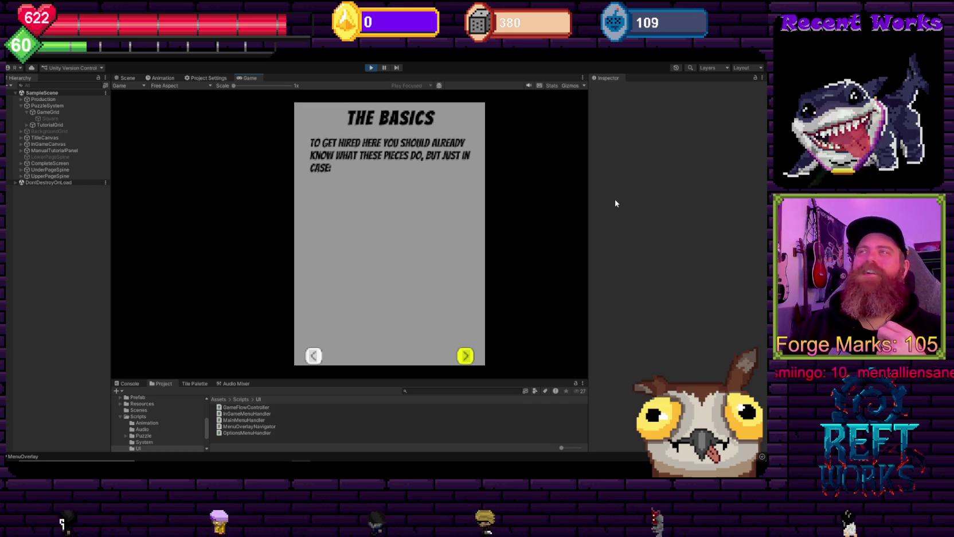
Page through the Straight, L, T, + and X pipe manual pages to the Controls page.
key("Right")
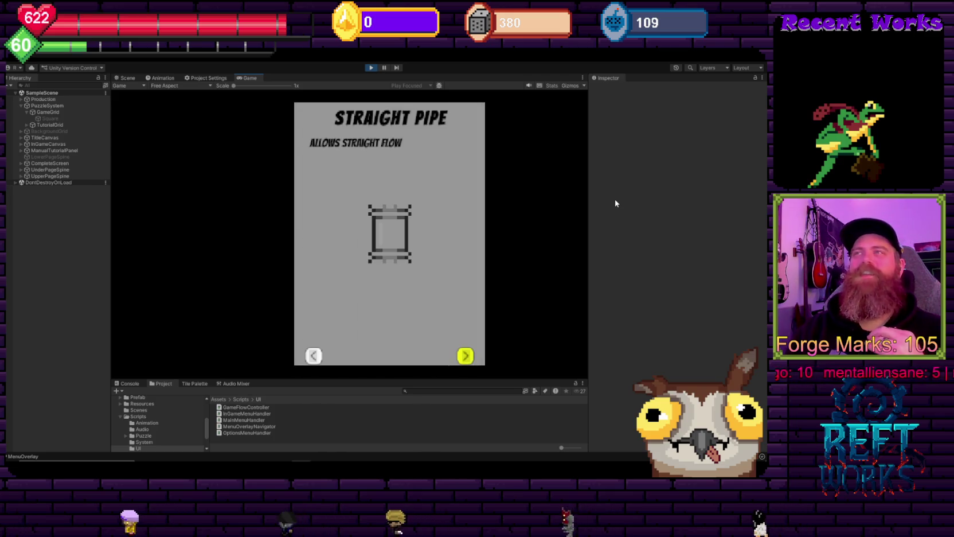
key("Right")
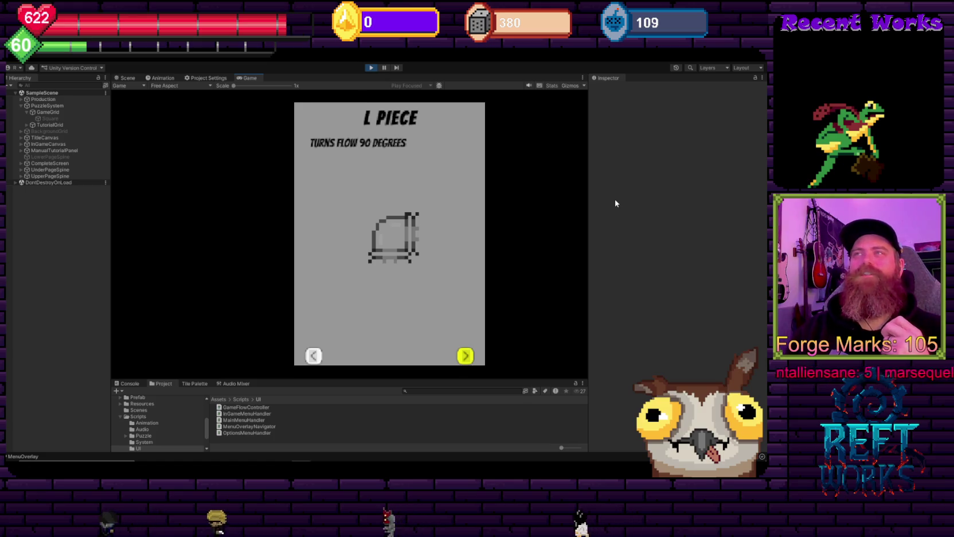
key("Right")
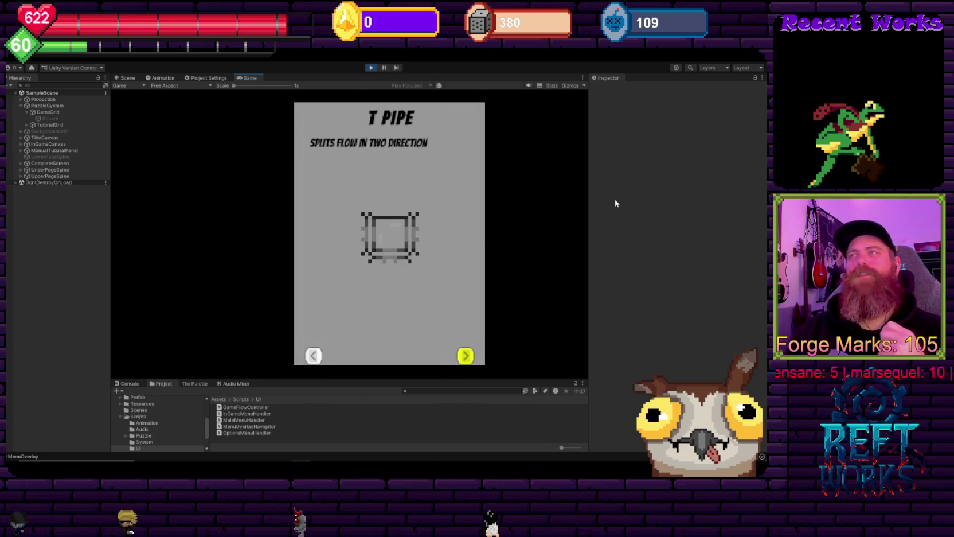
key("Right")
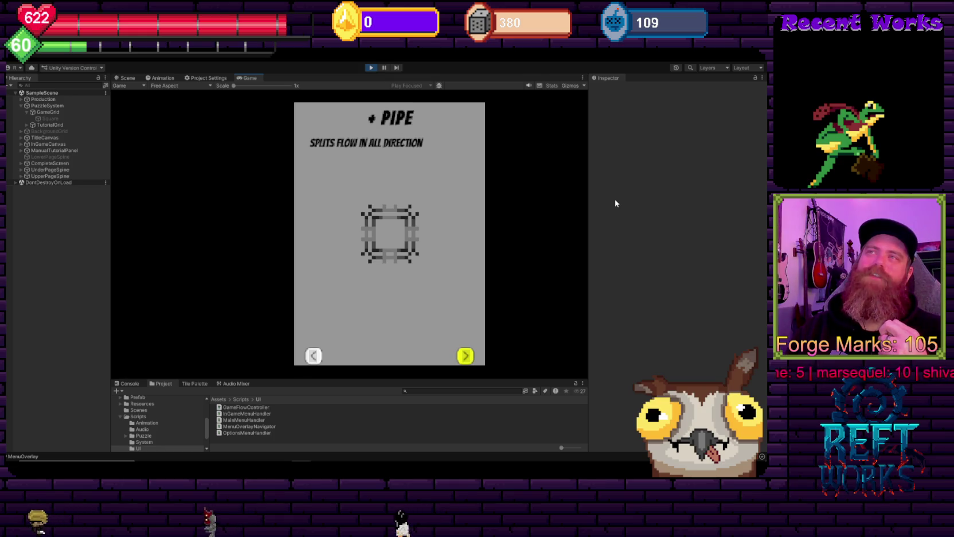
key("Right")
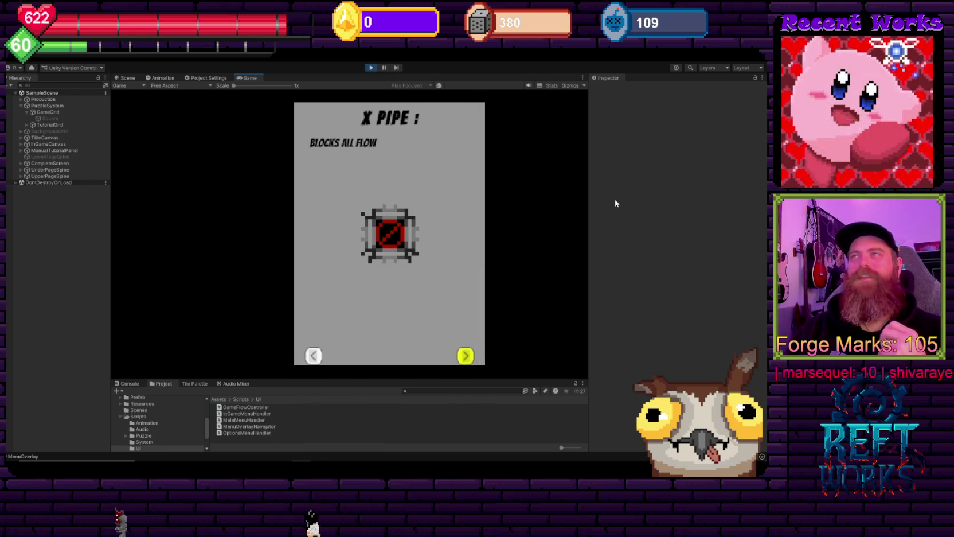
key("Right")
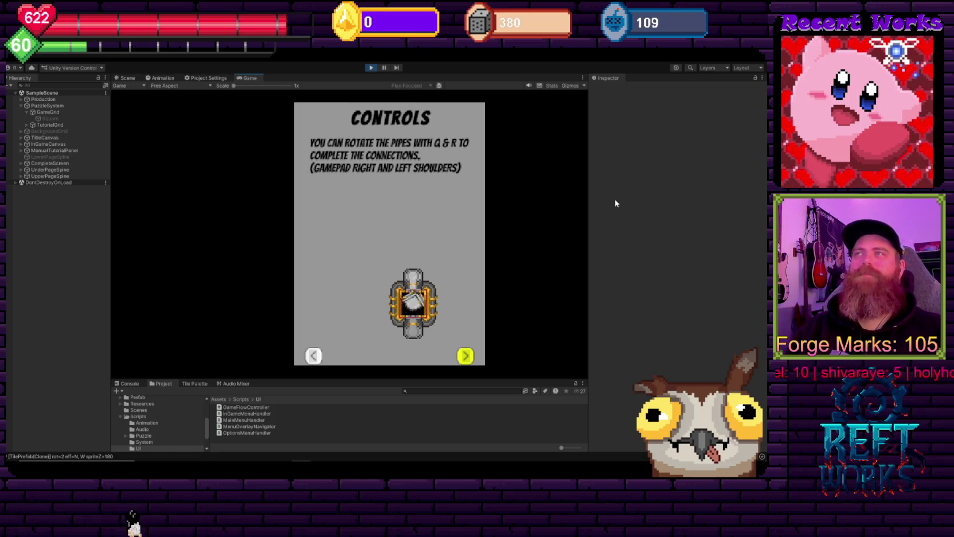
Rotate the demo tile, view the Slide Rows or Columns page, then close the manual to begin the puzzle.
key("r")
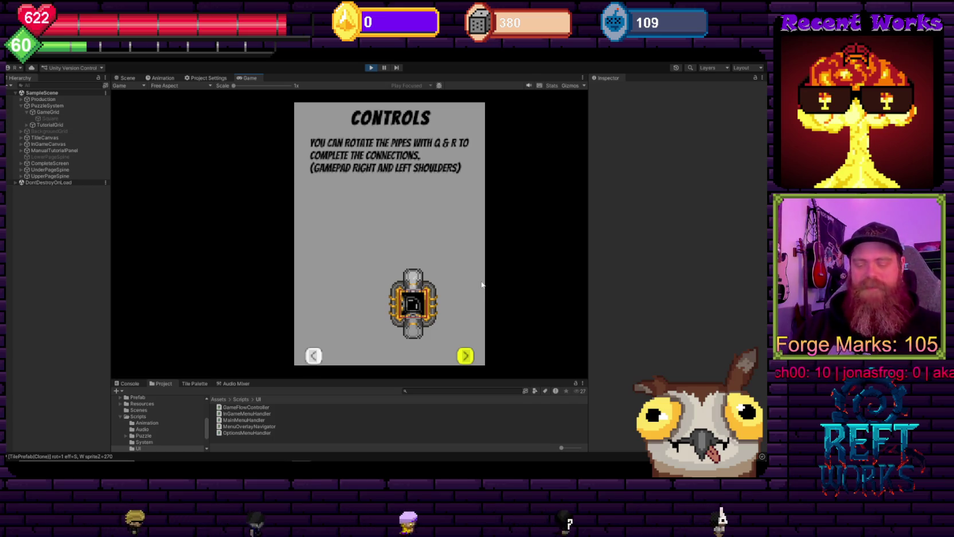
left_click(465, 355)
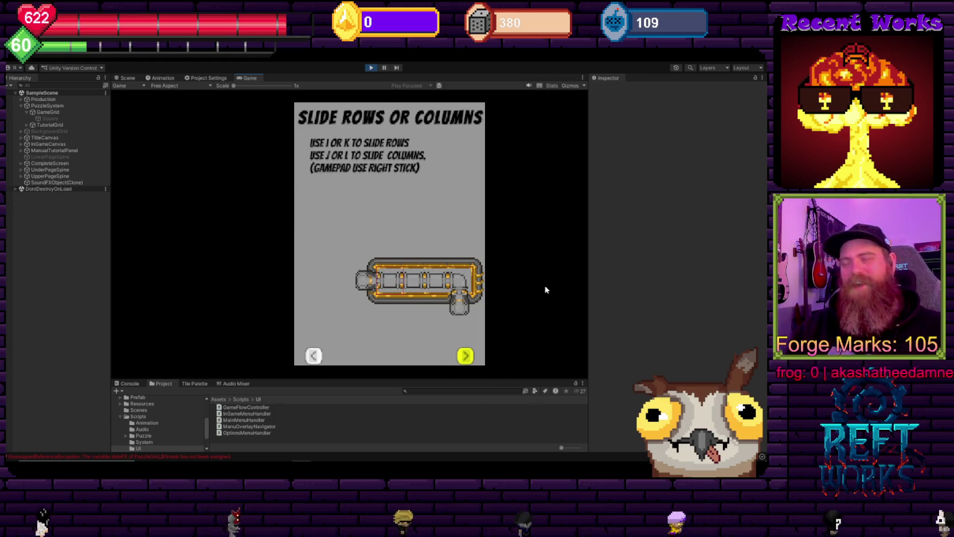
key("Right")
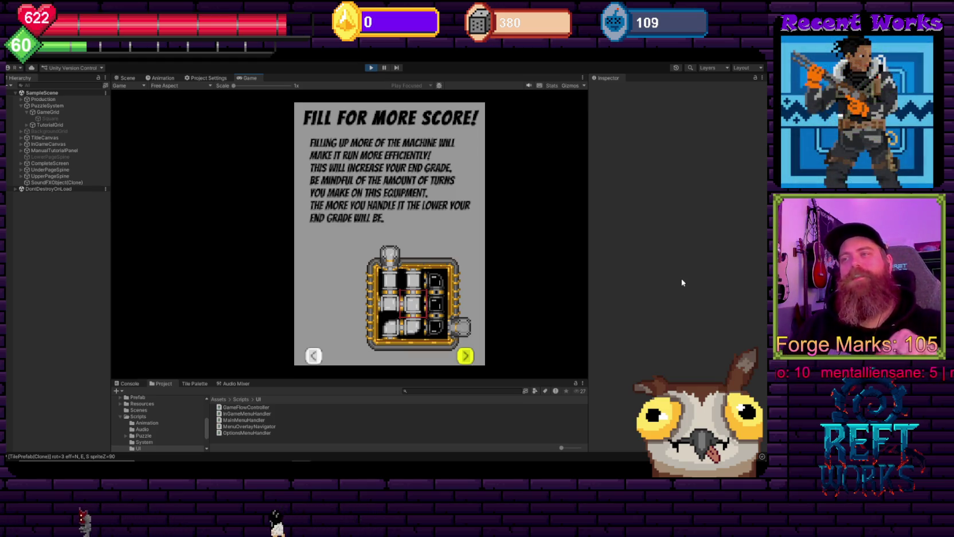
key("Return")
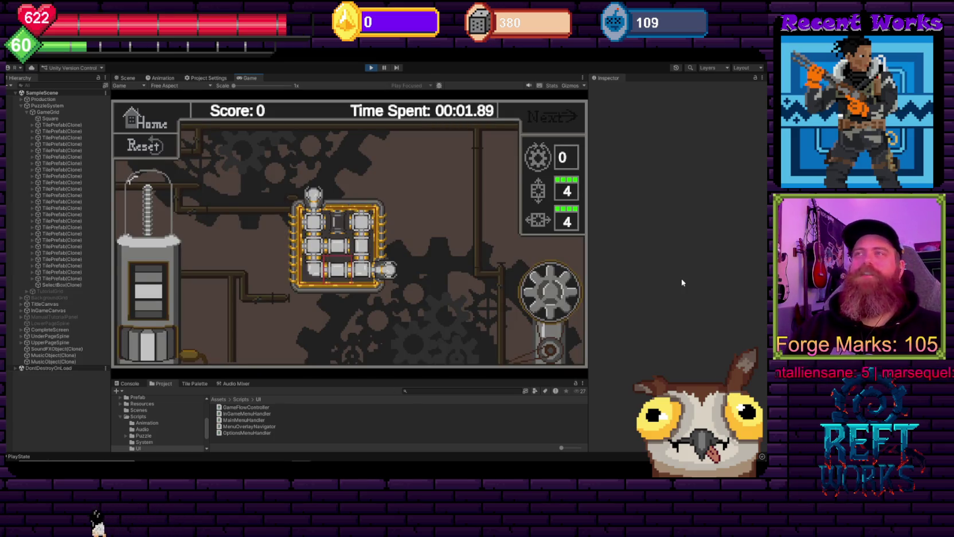
Rotate several pipe tiles (4 rotations, score 280), then move focus to the menu's Reset option.
key("r")
key("r")
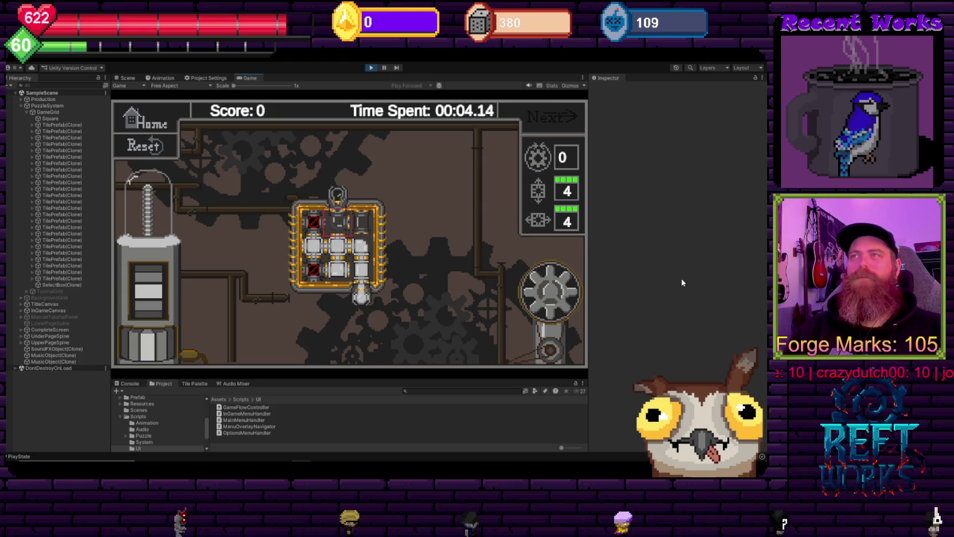
key("space")
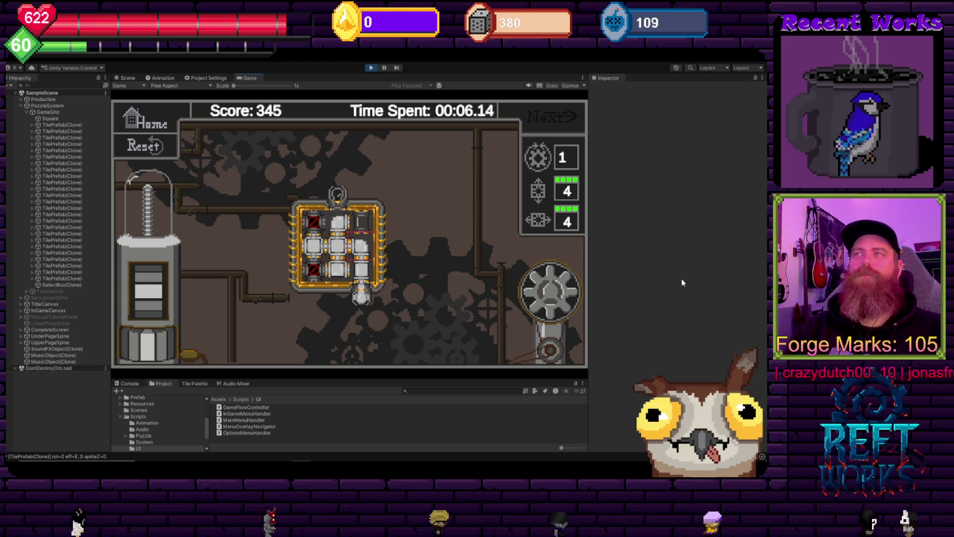
key("Left")
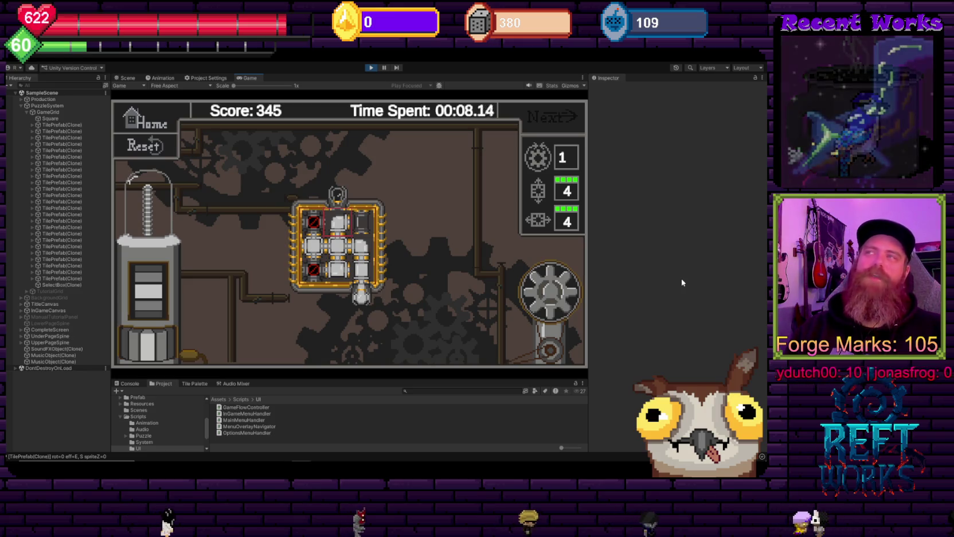
key("Down")
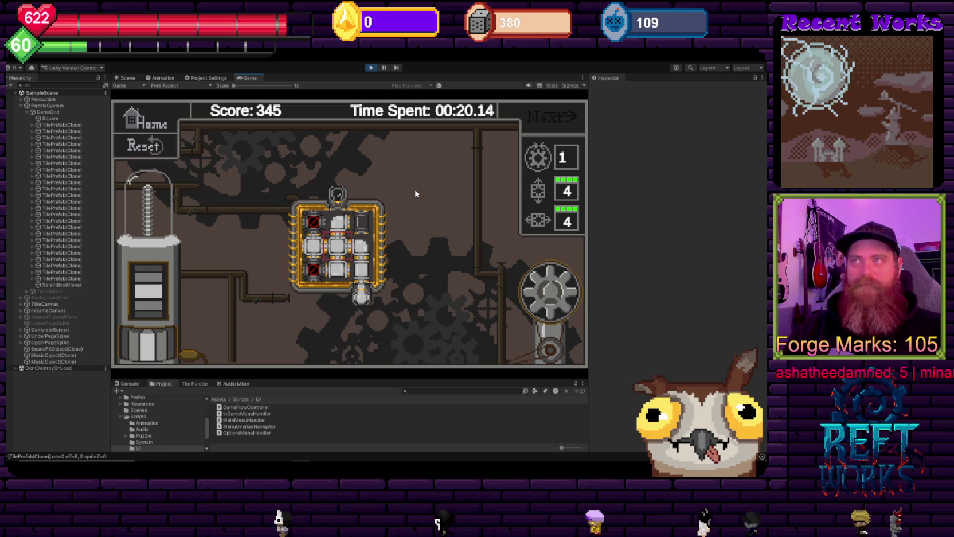
key("q")
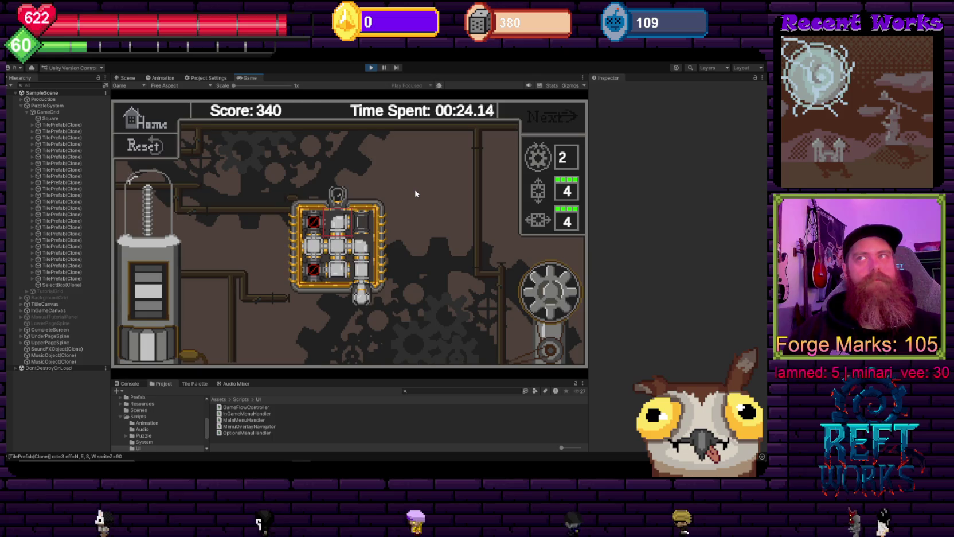
key("q")
key("q")
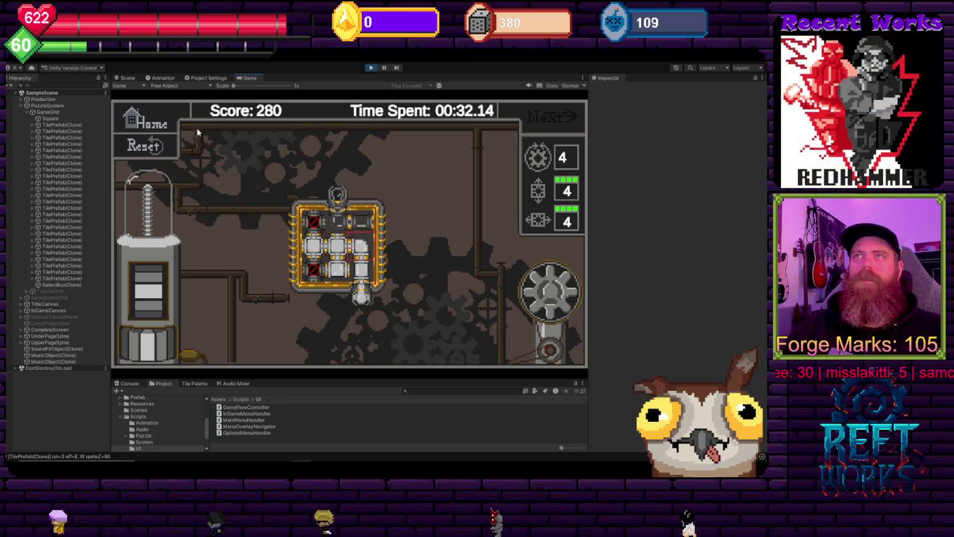
key("Escape")
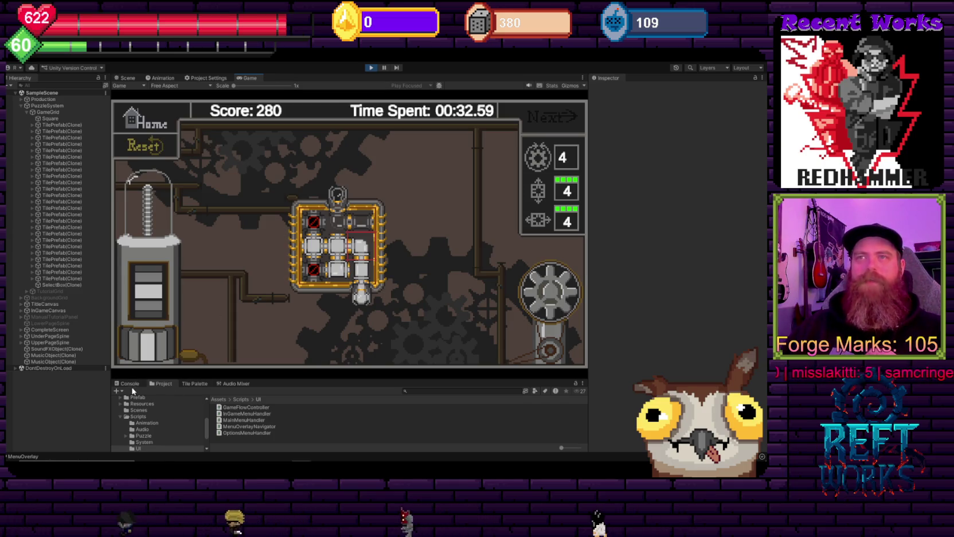
Open the PlayerInput asset in Assets/Controls, check the Row and Column slide bindings, then close the editor.
left_click(129, 383)
left_click(165, 383)
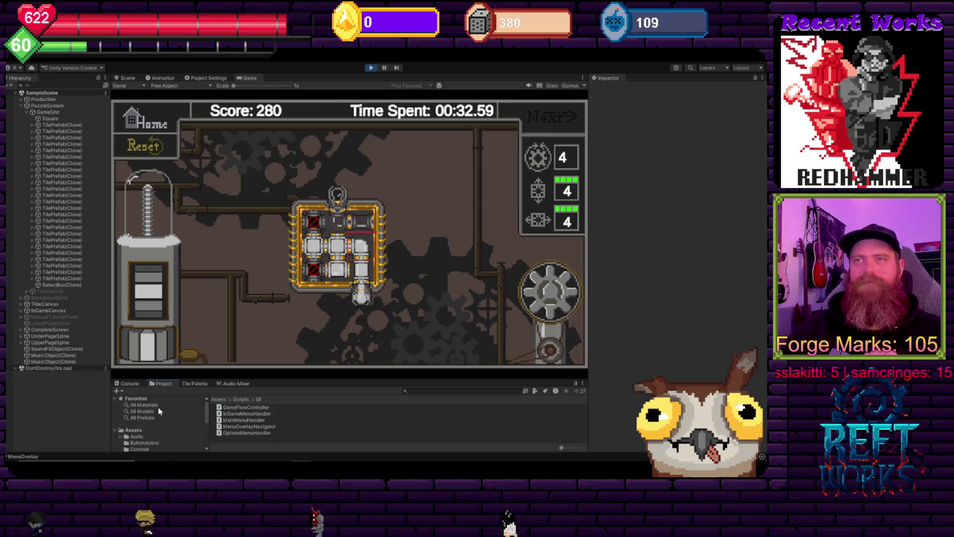
left_click(140, 448)
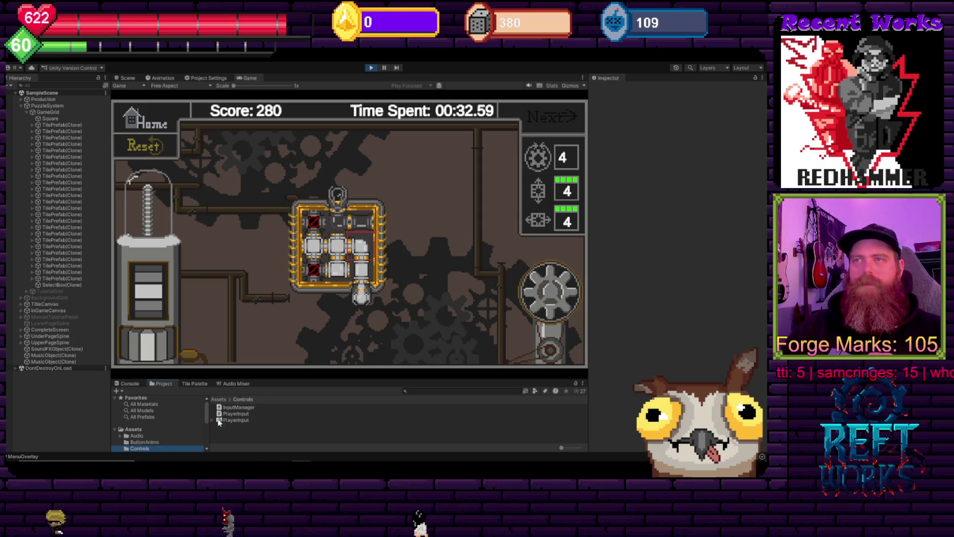
left_click(241, 421)
double_click(240, 422)
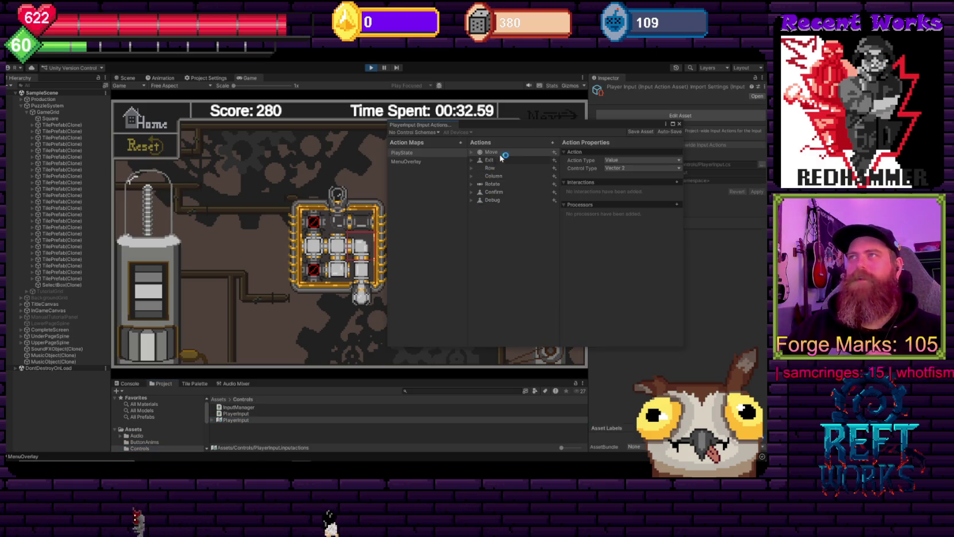
left_click(472, 169)
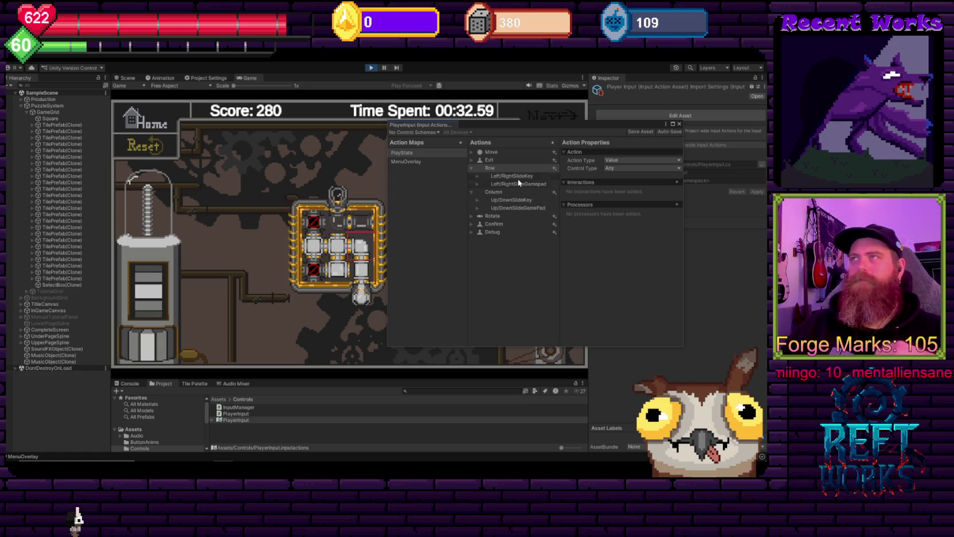
left_click(477, 200)
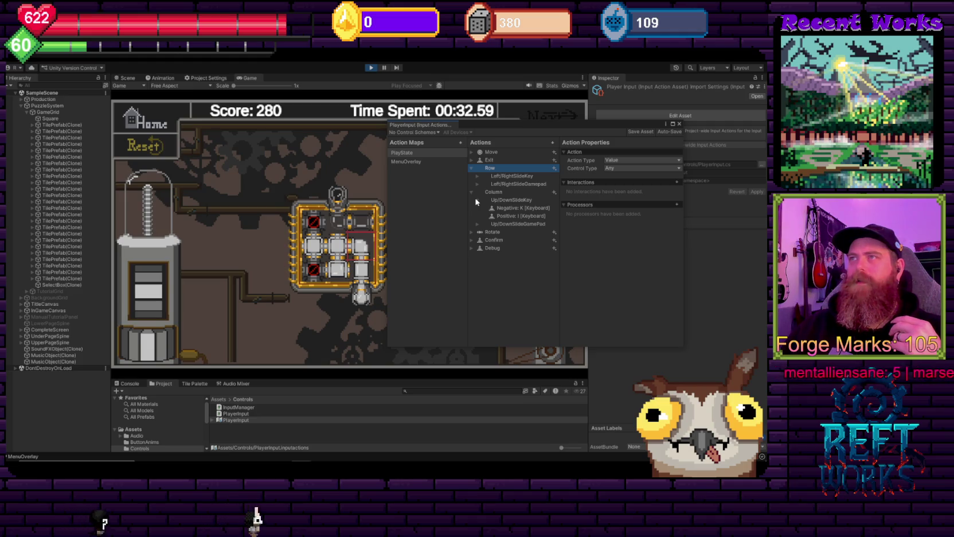
left_click(680, 124)
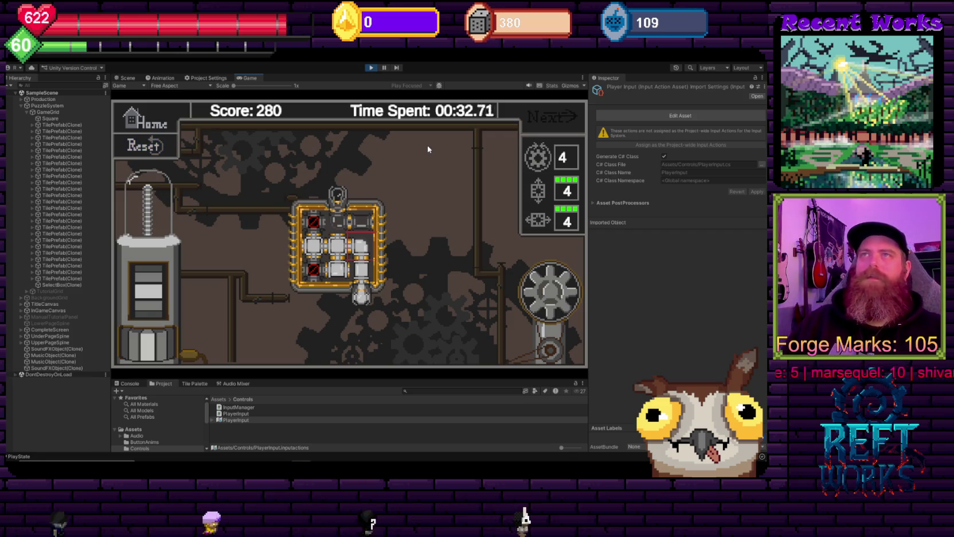
Solve two boards by sliding columns and rotating tiles, dismissing each Flow Restored screen, reaching total 11193.
key("Left")
key("Up")
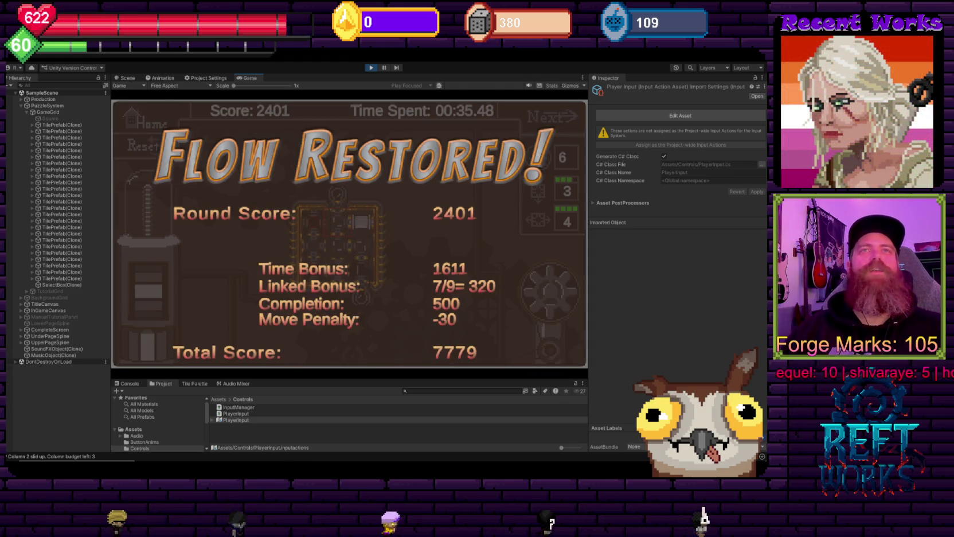
left_click(445, 197)
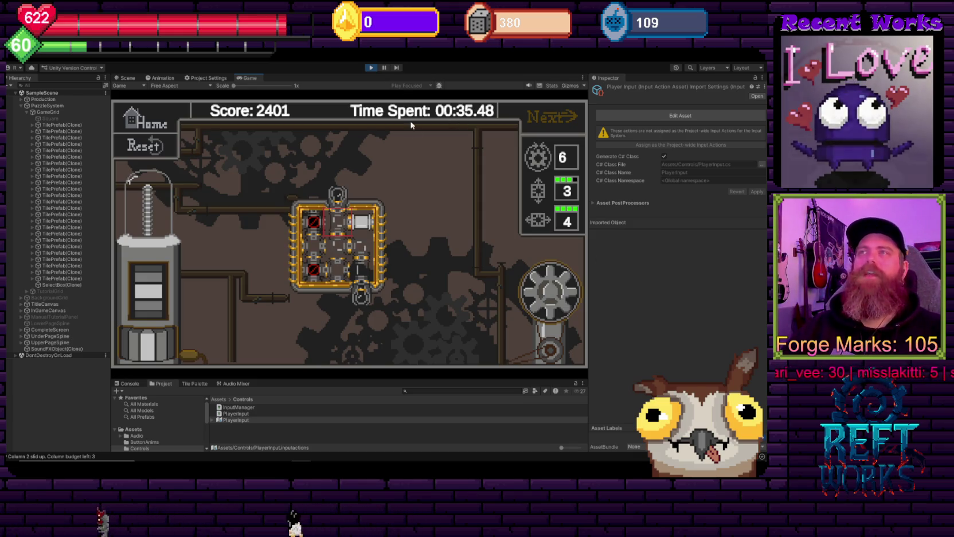
key("r")
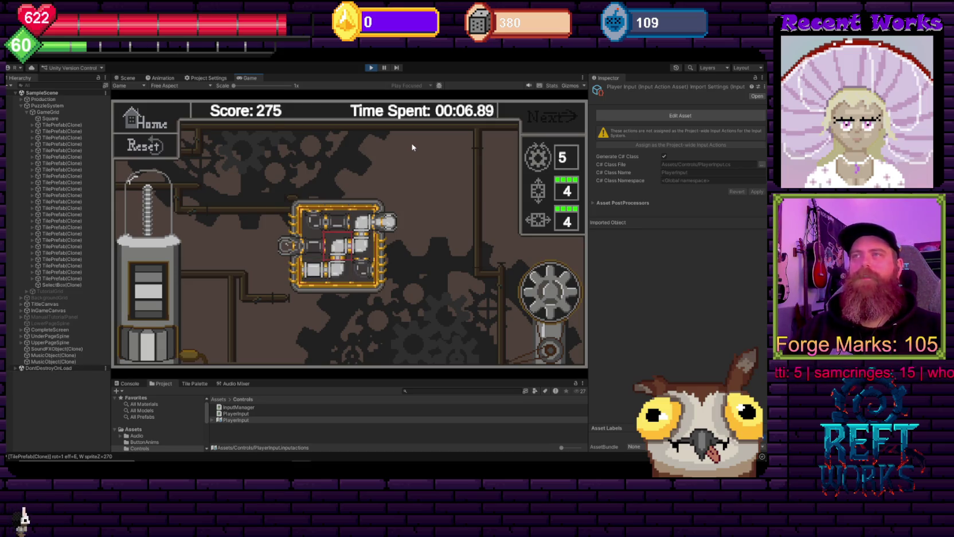
key("space")
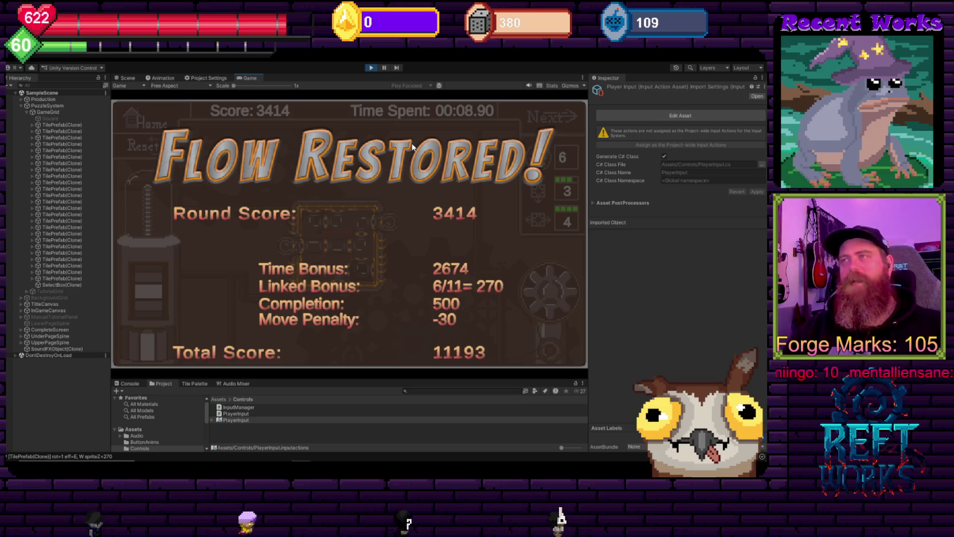
left_click(412, 146)
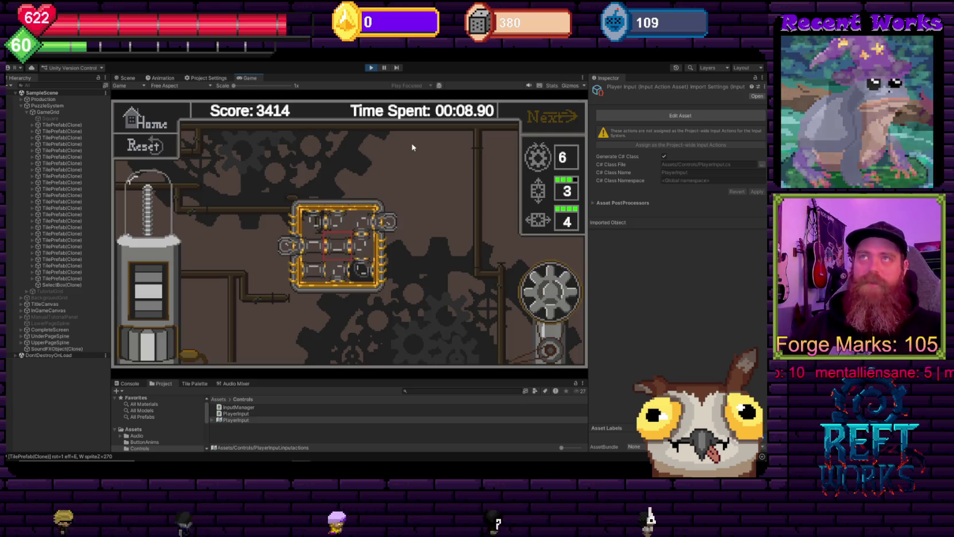
left_click(161, 63)
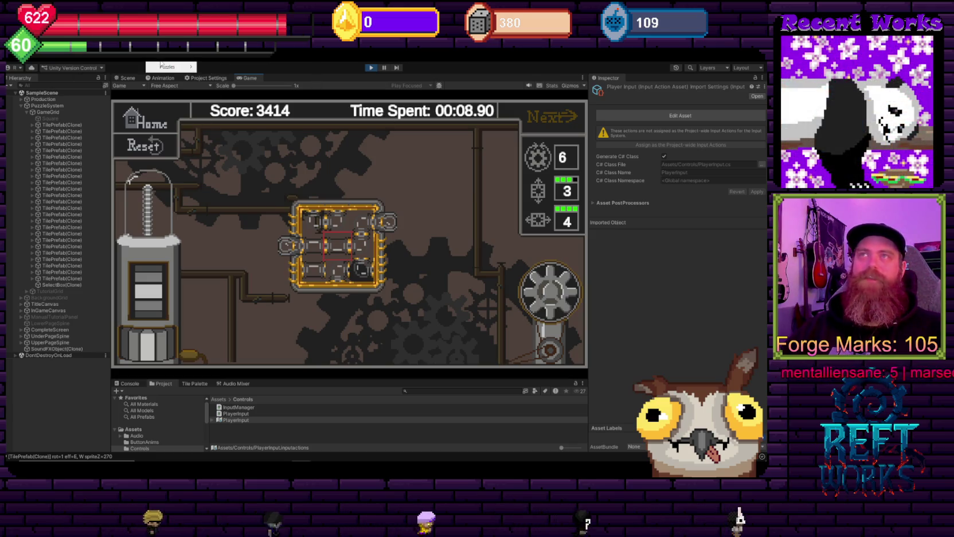
mouse_move(166, 67)
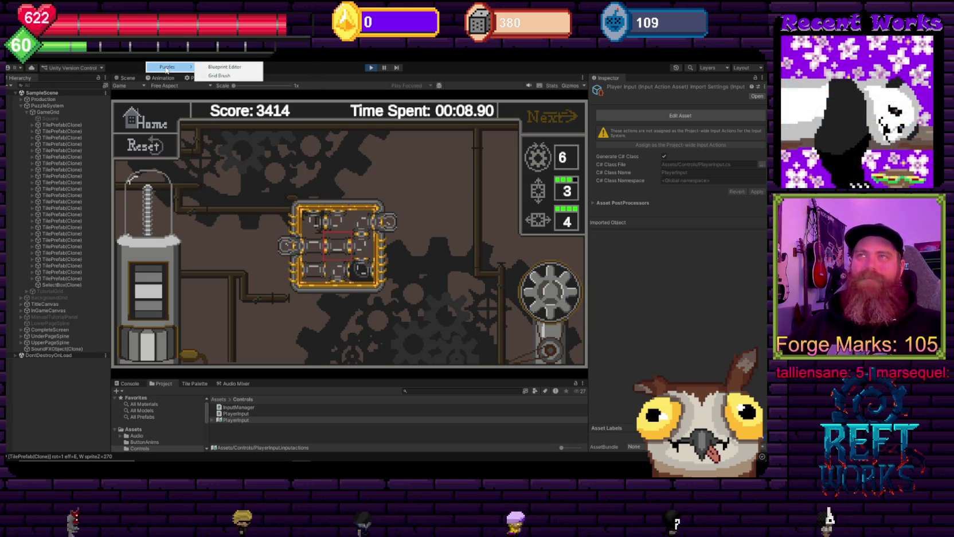
left_click(242, 67)
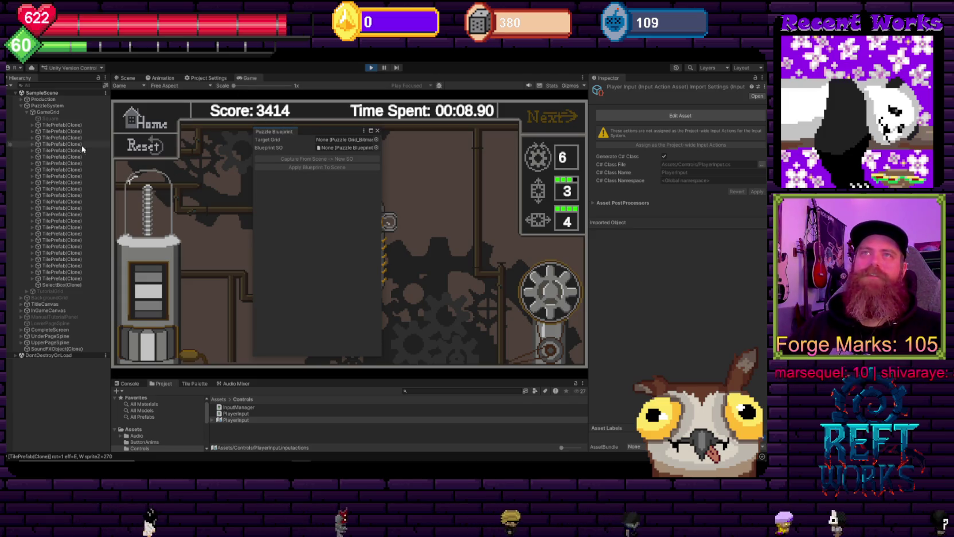
left_click_drag(40, 110, 320, 141)
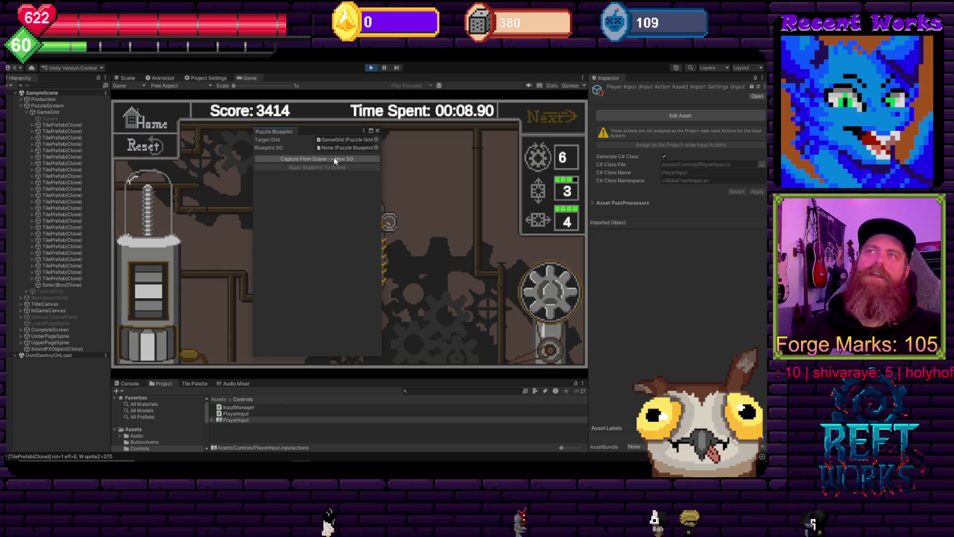
mouse_move(305, 133)
left_mouse_down()
mouse_move(235, 108)
mouse_move(154, 108)
mouse_move(173, 114)
left_mouse_up()
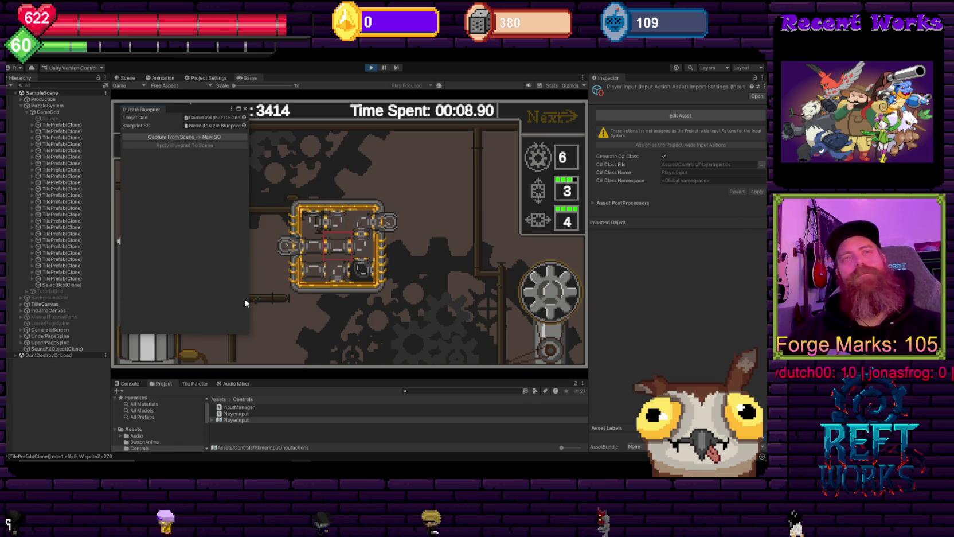
left_click(244, 109)
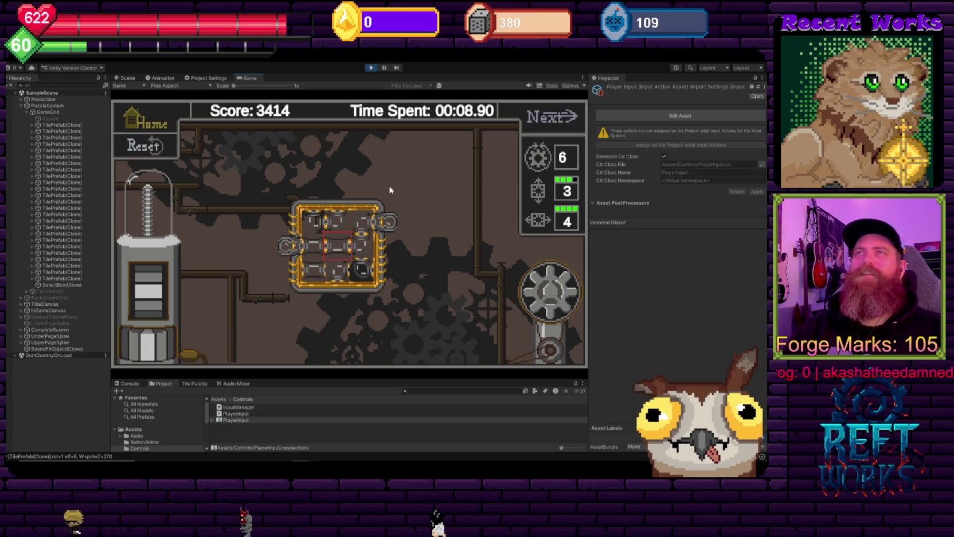
Reload a fresh board, slide columns 1 and 2 up to complete the flow, and load the next level.
key("r")
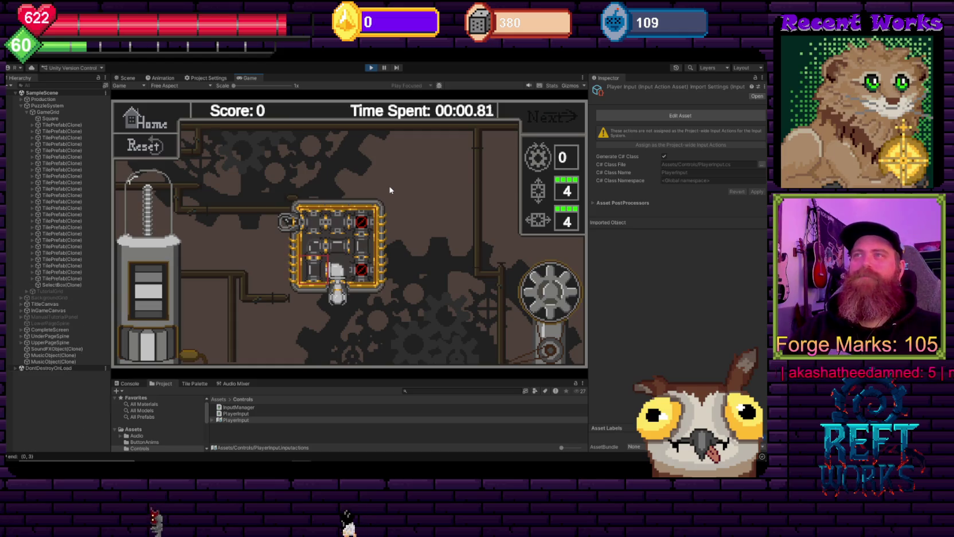
key("Up")
key("Left")
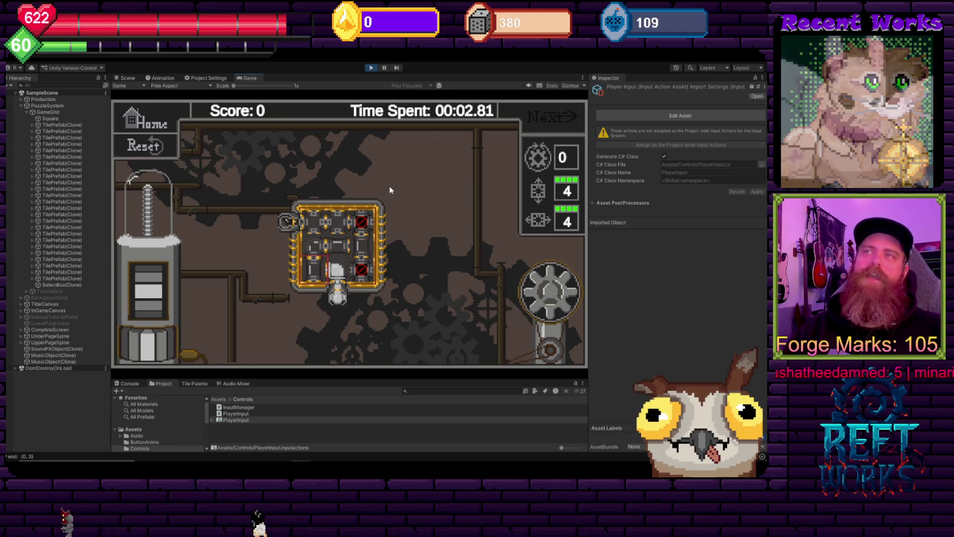
key("w")
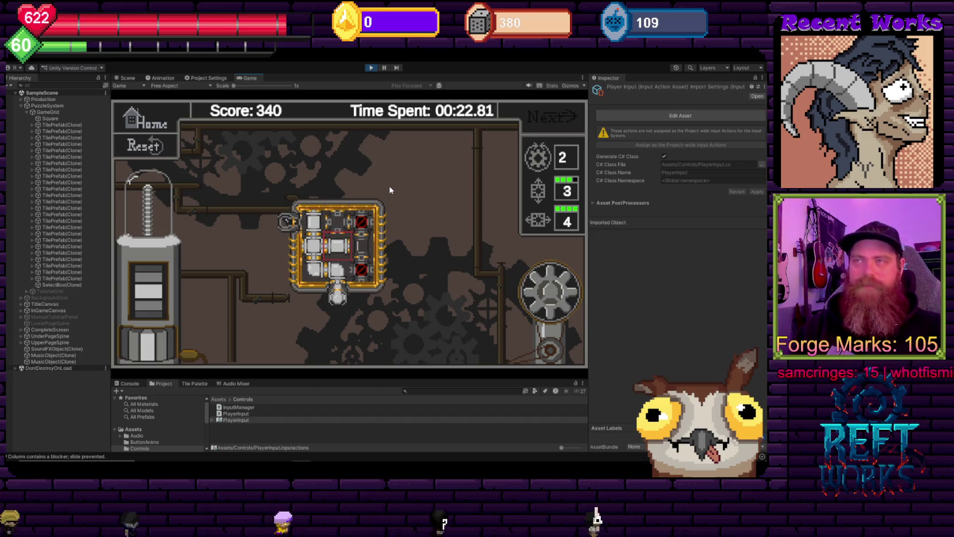
key("Up")
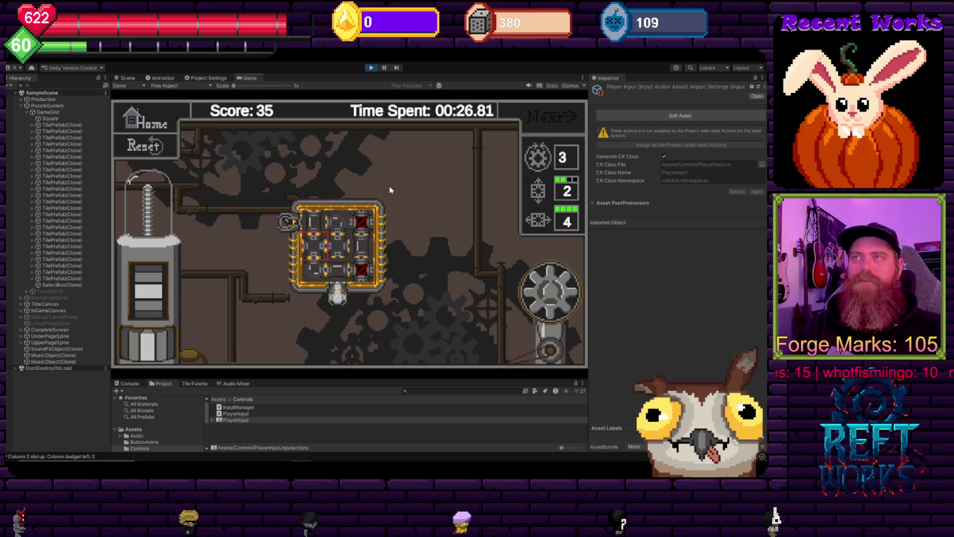
key("Up")
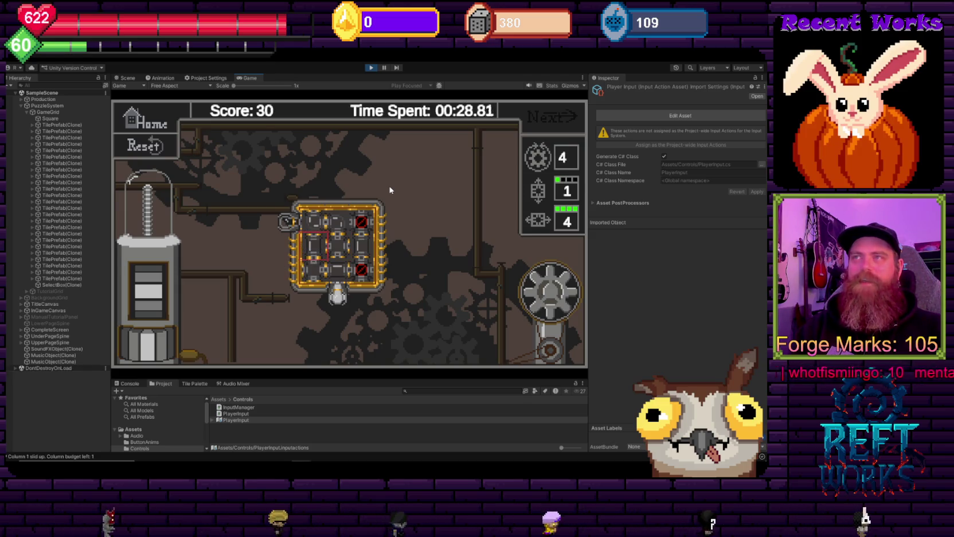
key("Right")
key("Right")
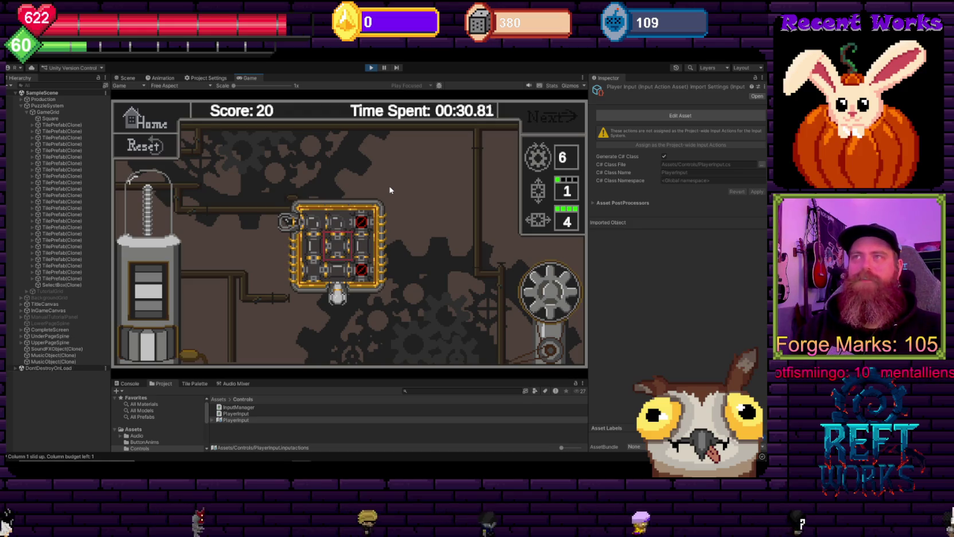
key("Left")
key("Up")
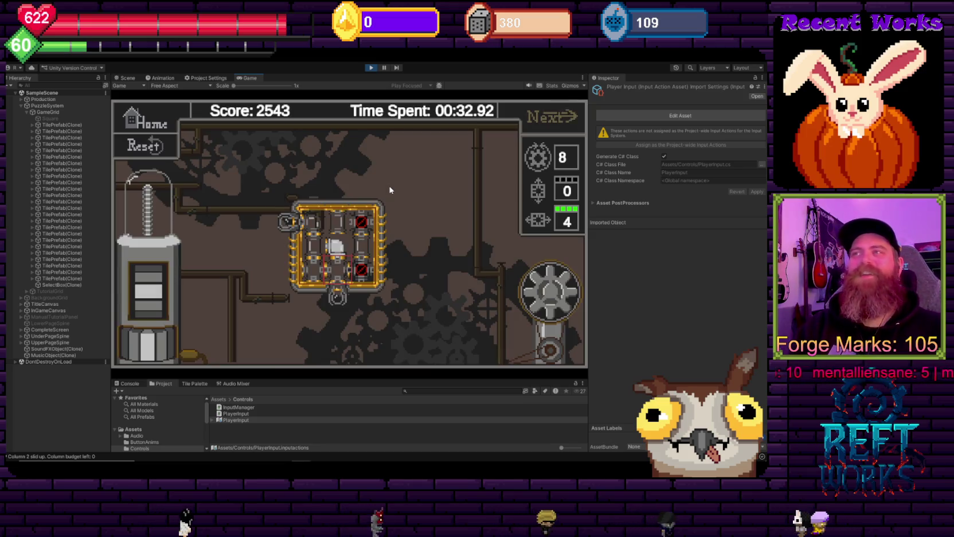
key("Return")
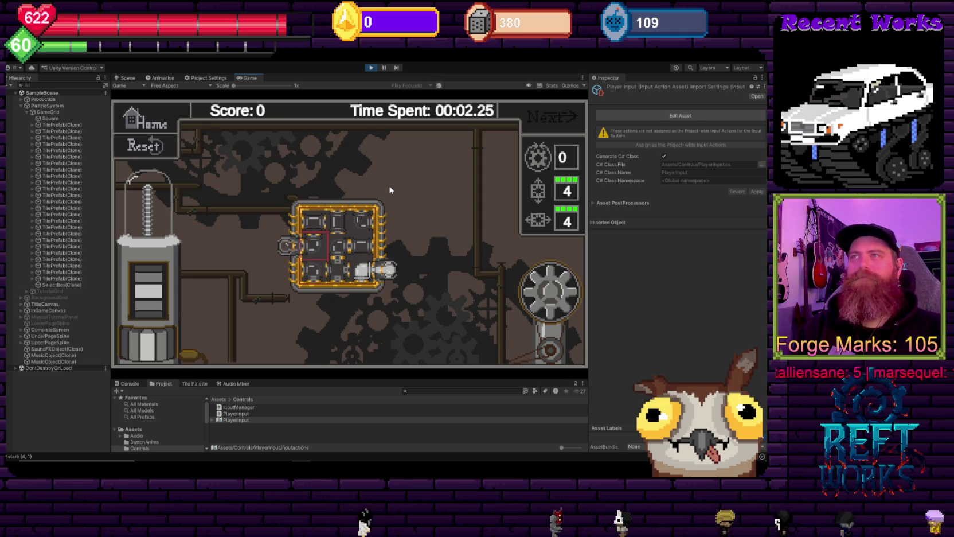
Rotate the top-row tiles to connect the top-row pipes.
key("Right")
key("Right")
key("r")
key("r")
key("Up")
key("r")
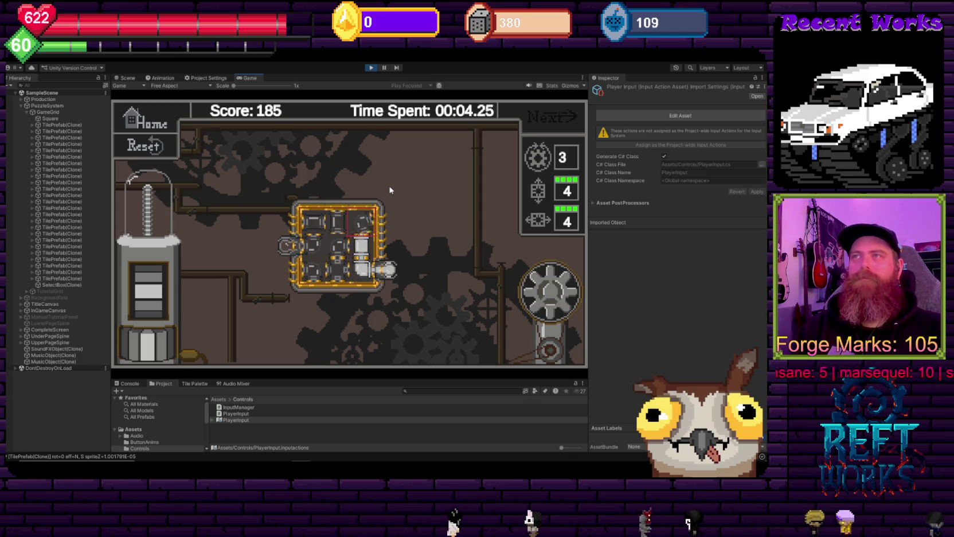
key("Left")
key("r")
key("r")
Turn the centre tile into a vertical pipe to finish the round, then dismiss the Flow Restored! results.
key("Down")
key("Down")
key("Right")
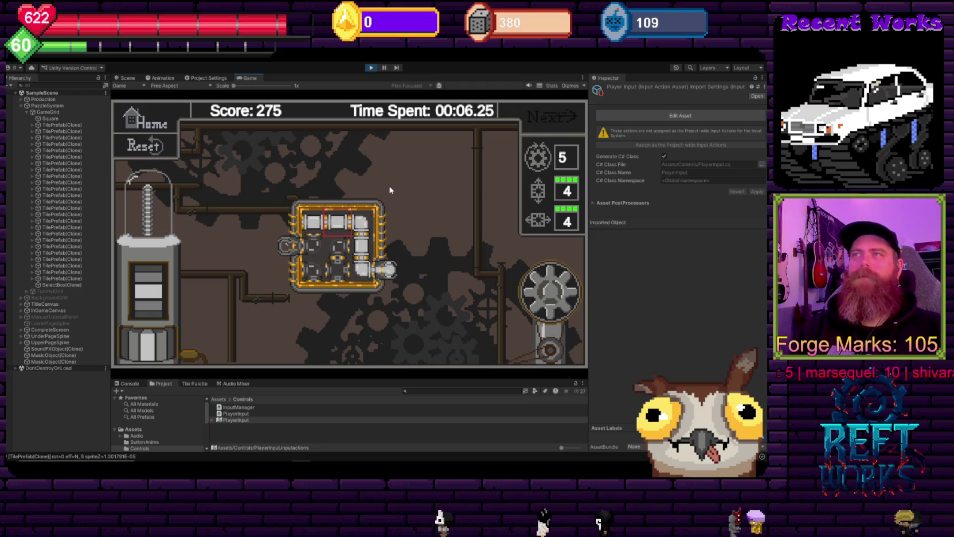
key("Up")
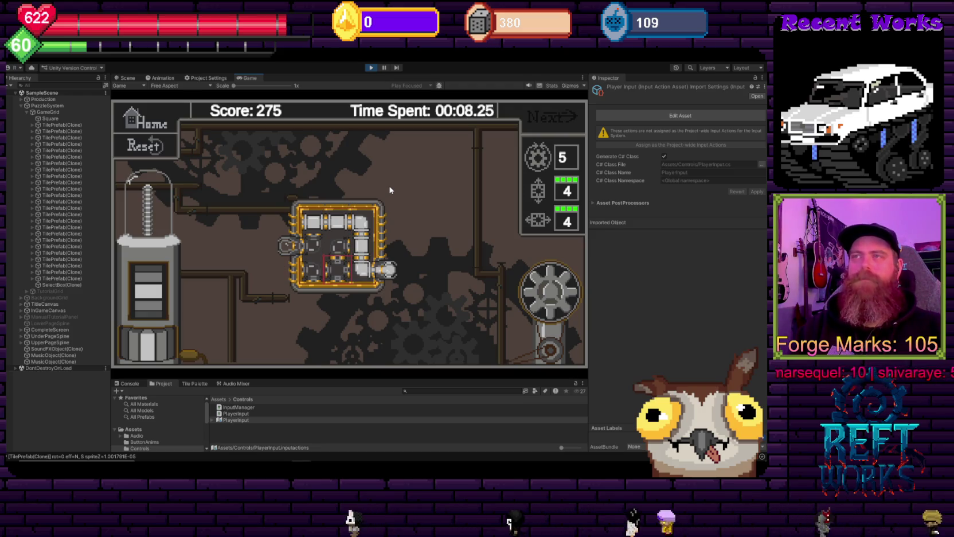
key("Left")
key("r")
key("r")
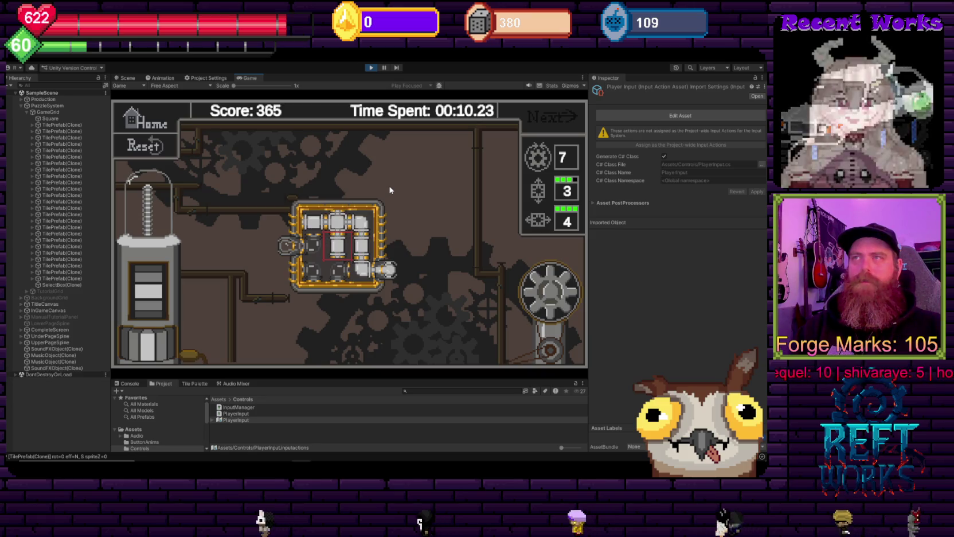
key("r")
key("Down")
key("r")
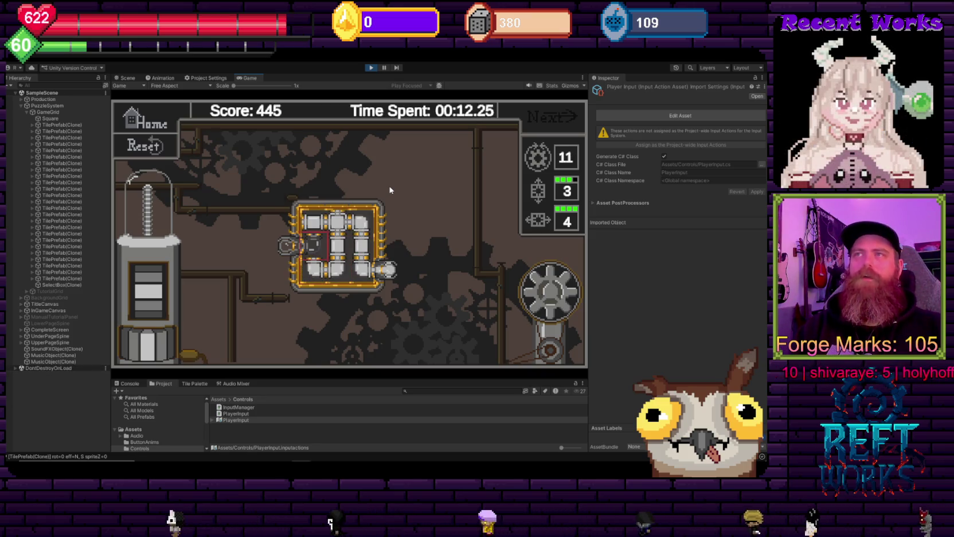
key("r")
key("r")
key("r")
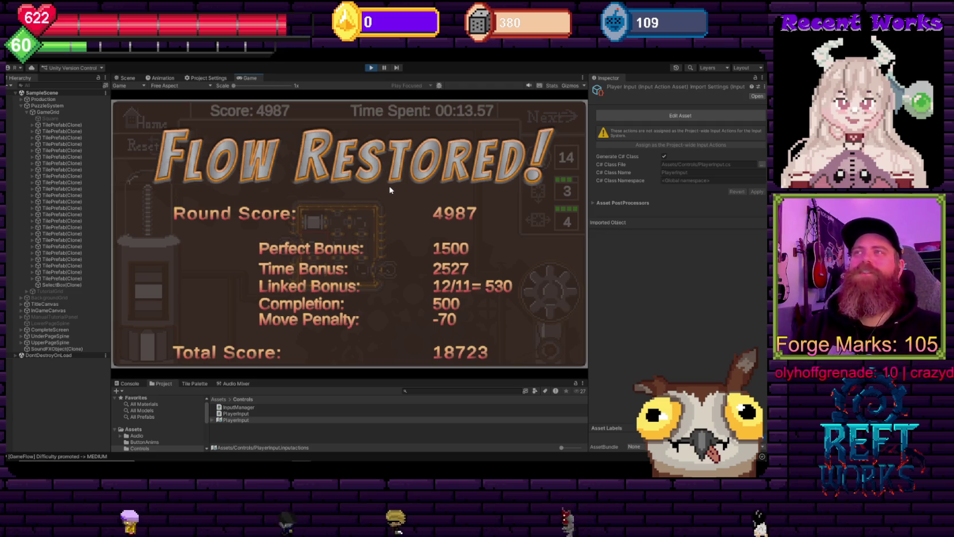
left_click(389, 189)
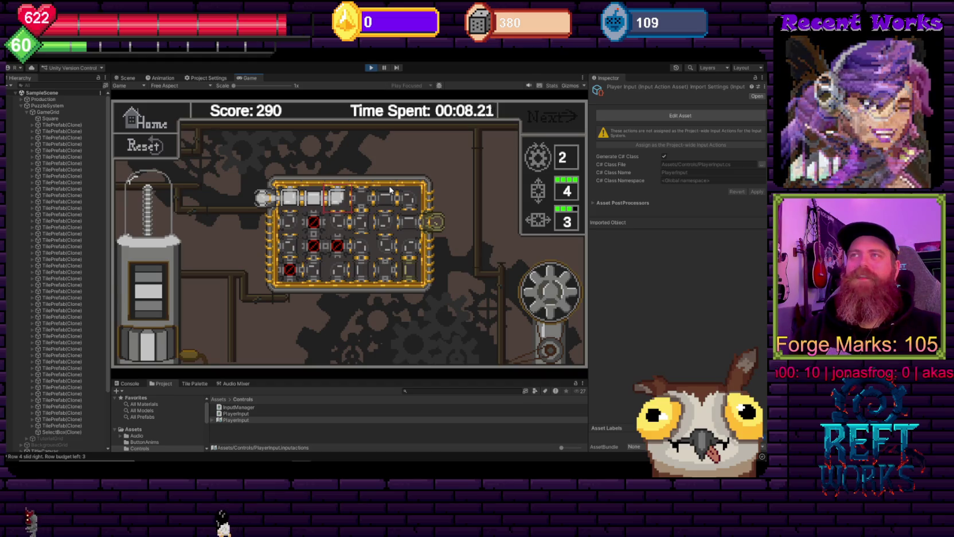
Slide row 4 right and columns 5 and 6 up, rotating tiles at row 3 column 4 to join the pipes.
key("Right")
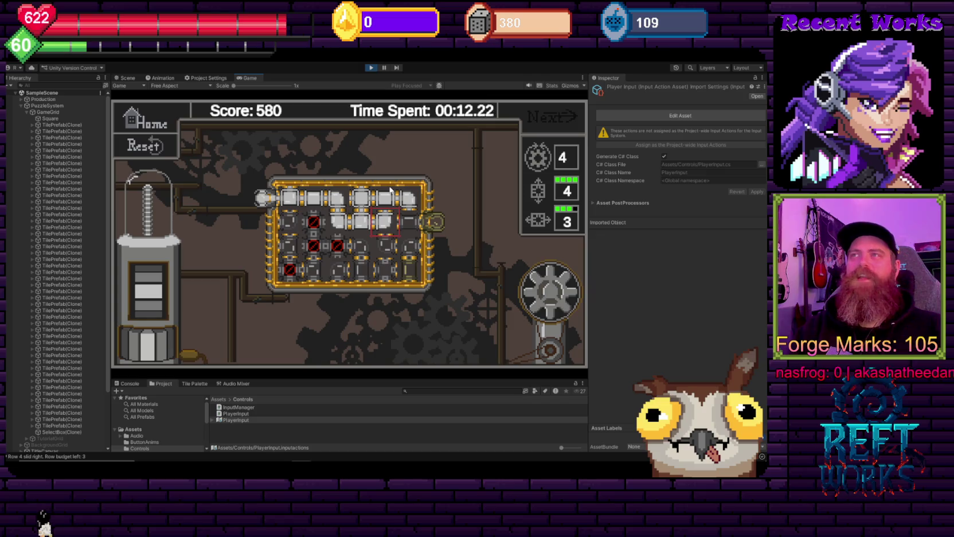
key("space")
key("space")
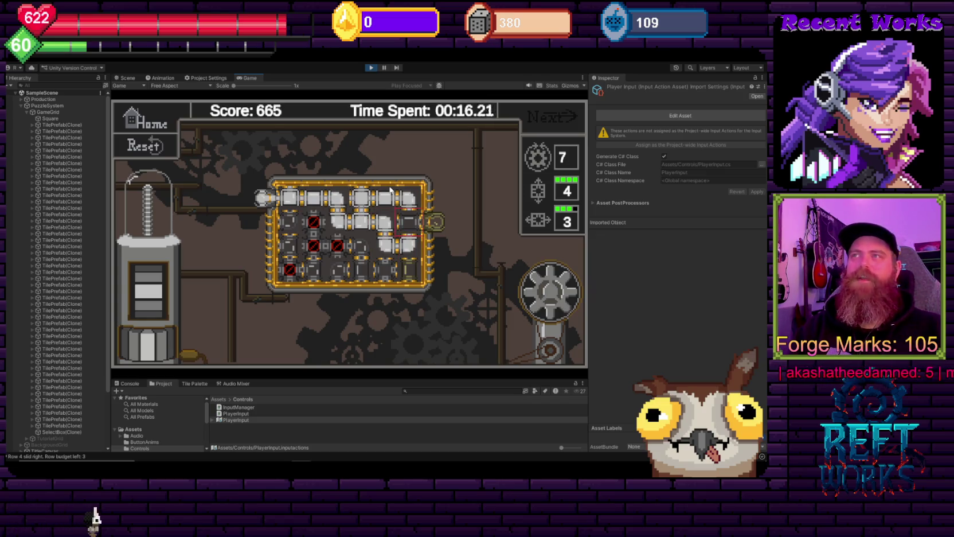
key("Up")
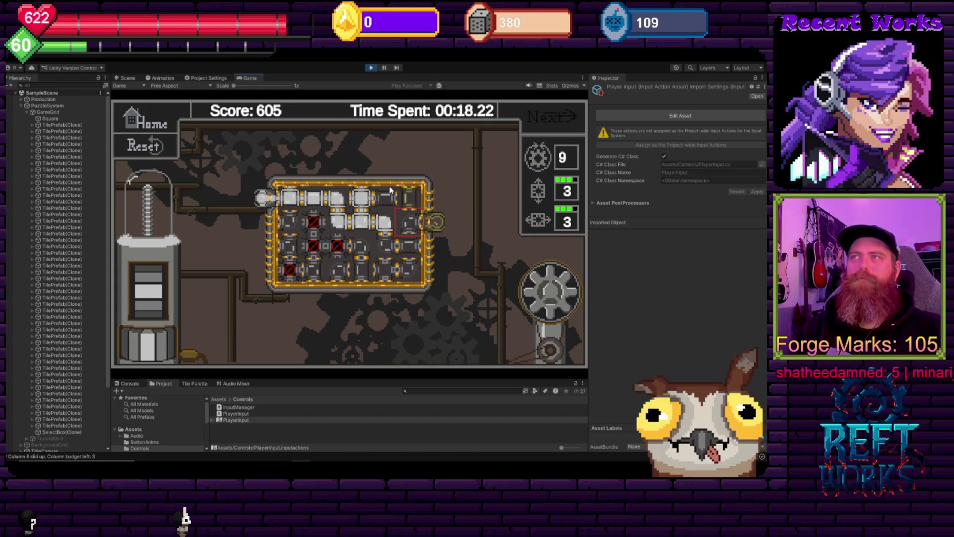
key("Down")
key("Left")
key("Left")
key("space")
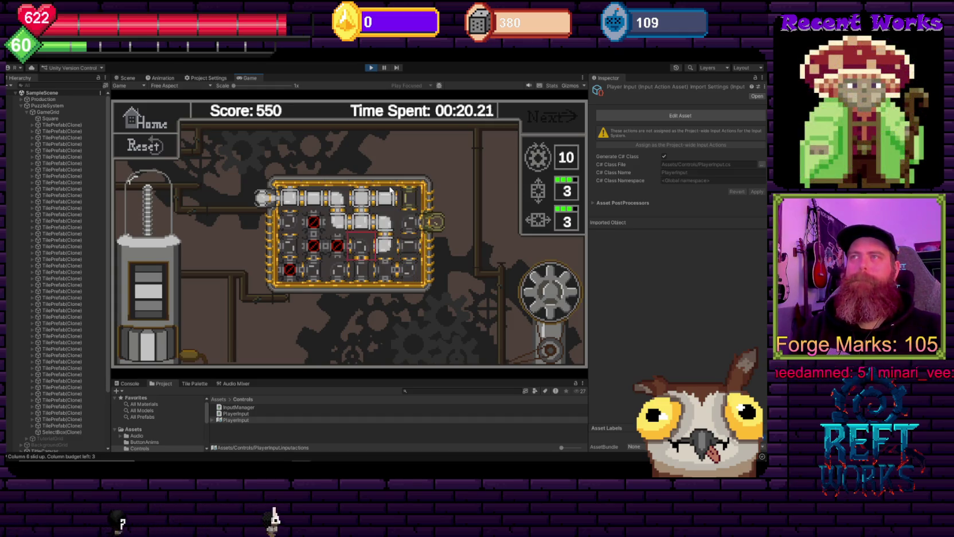
key("space")
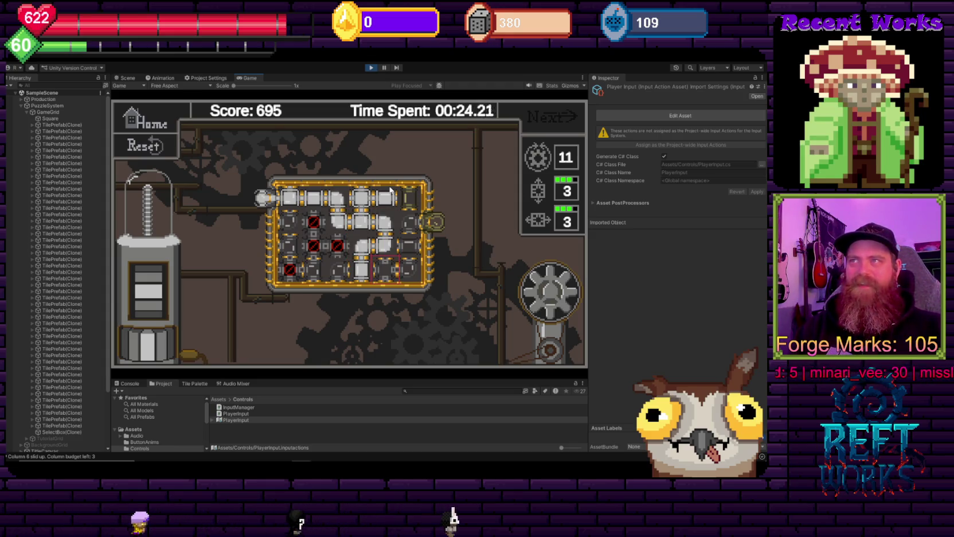
key("Up")
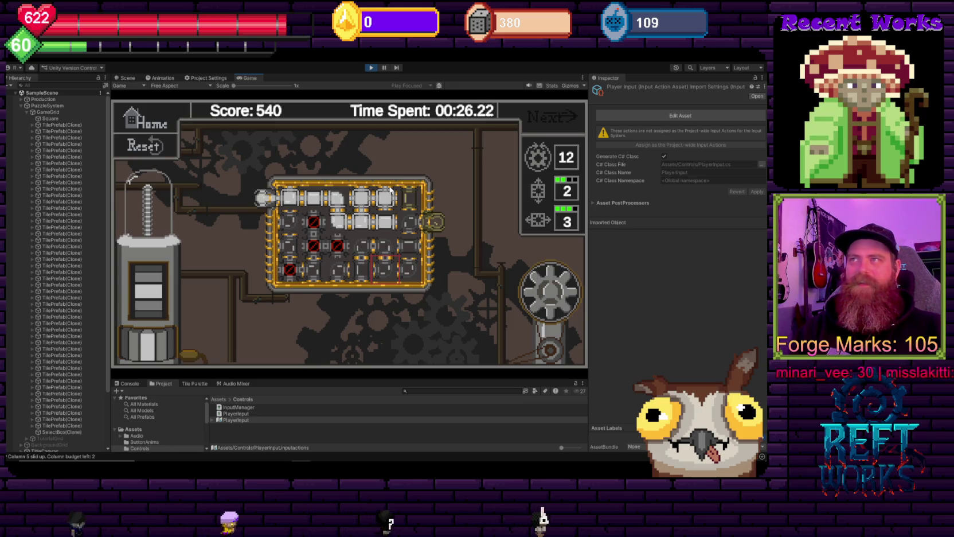
key("Up")
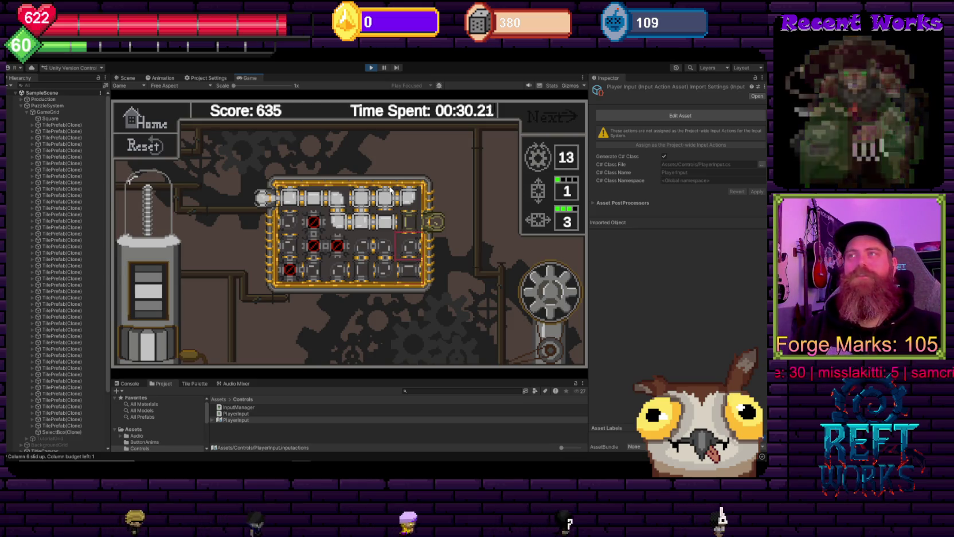
left_click(390, 189)
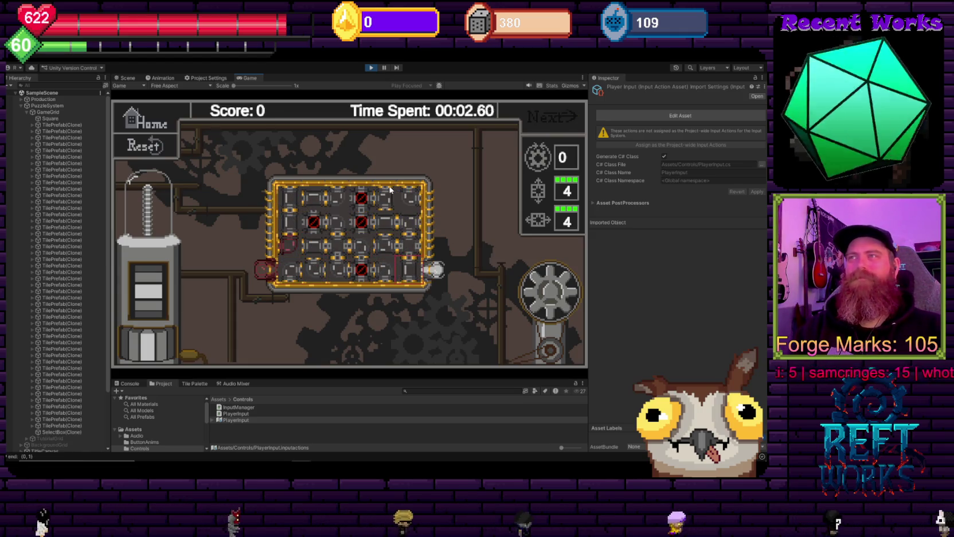
key("Right")
key("Right")
key("Right")
key("Down")
key("space")
key("space")
key("space")
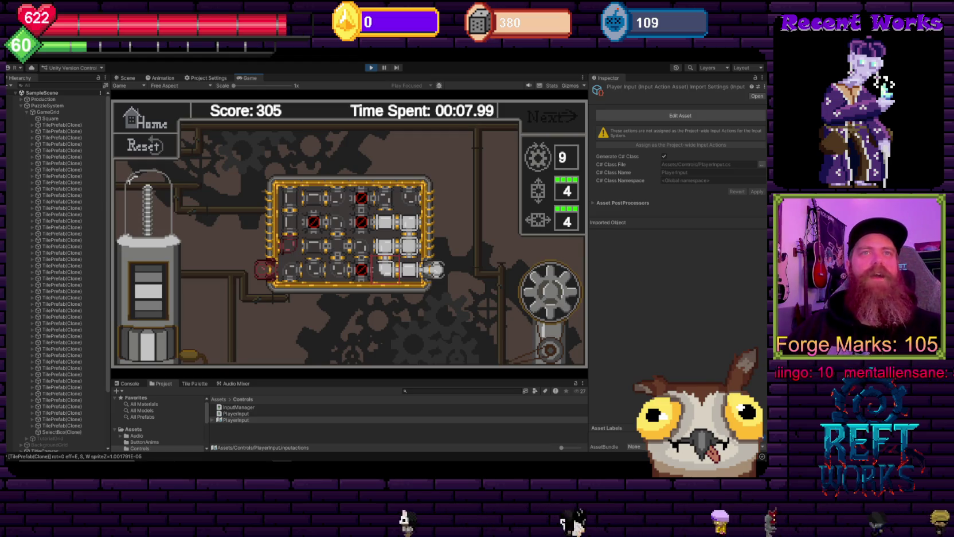
key("Left")
key("Left")
key("Up")
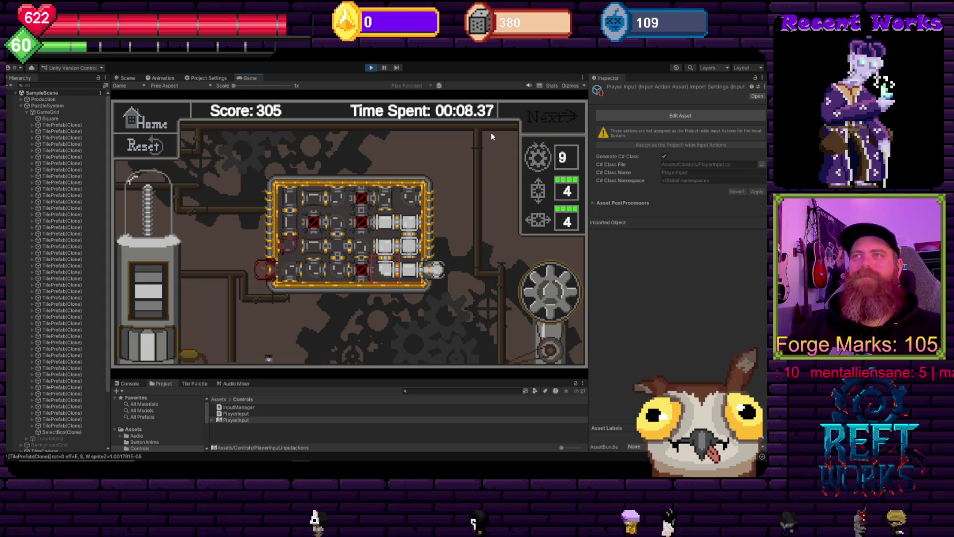
key("Right")
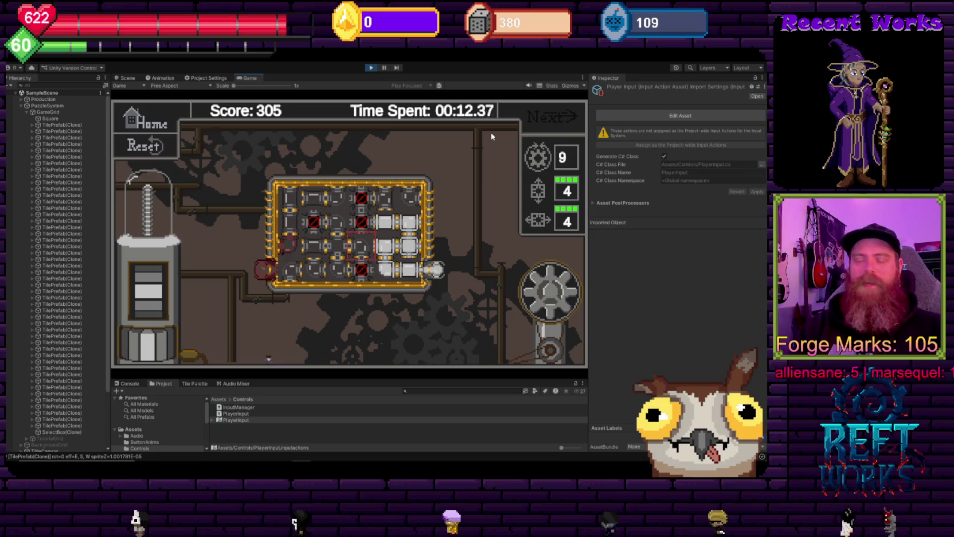
key("shift+Left")
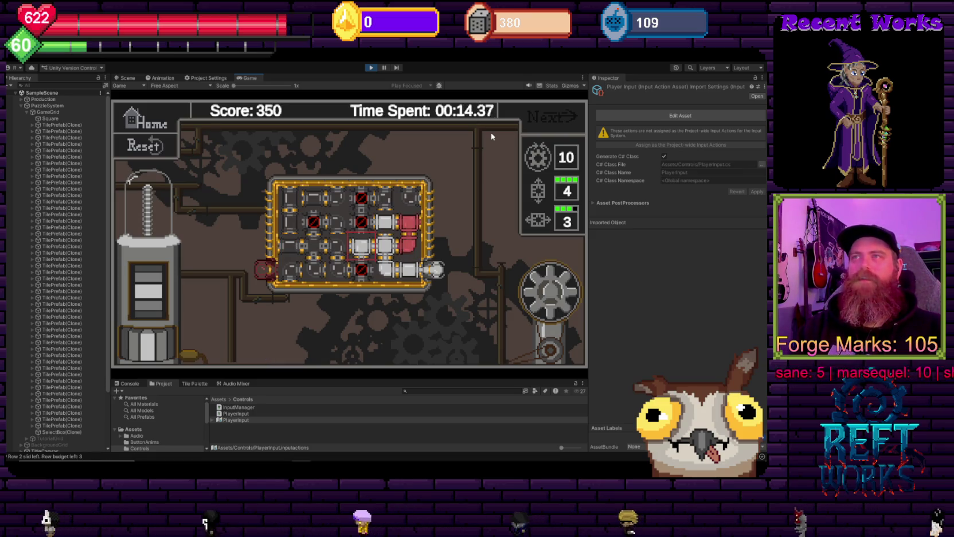
key("Down")
key("Up")
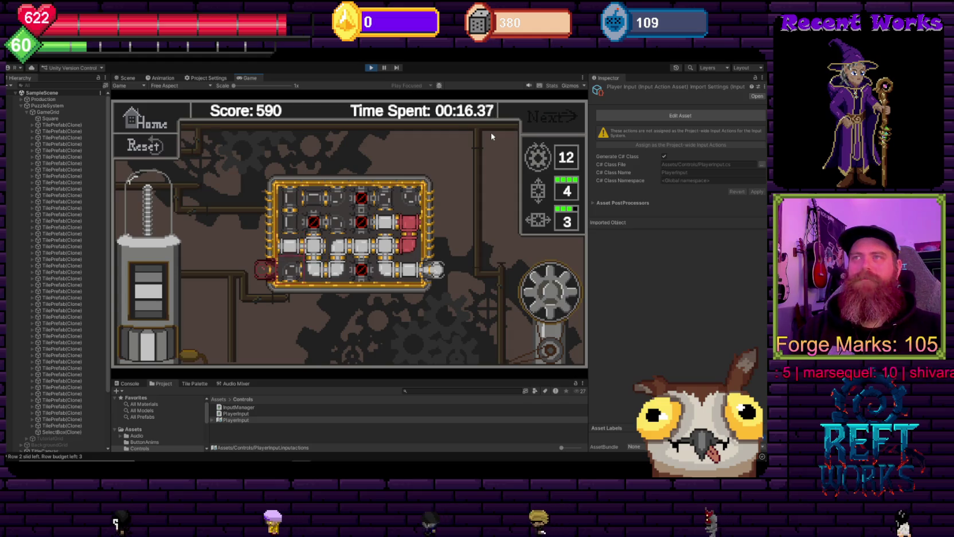
key("Left")
key("Left")
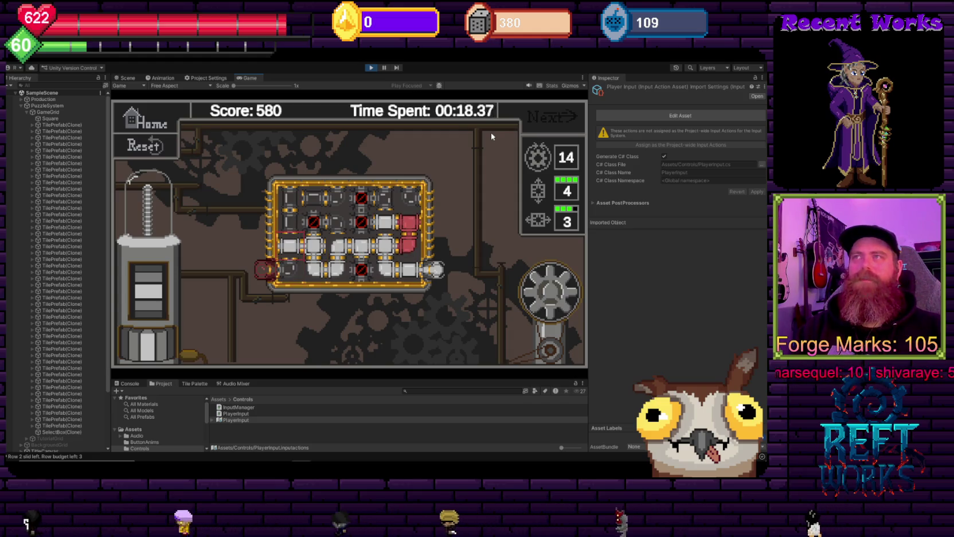
key("Right")
key("Right")
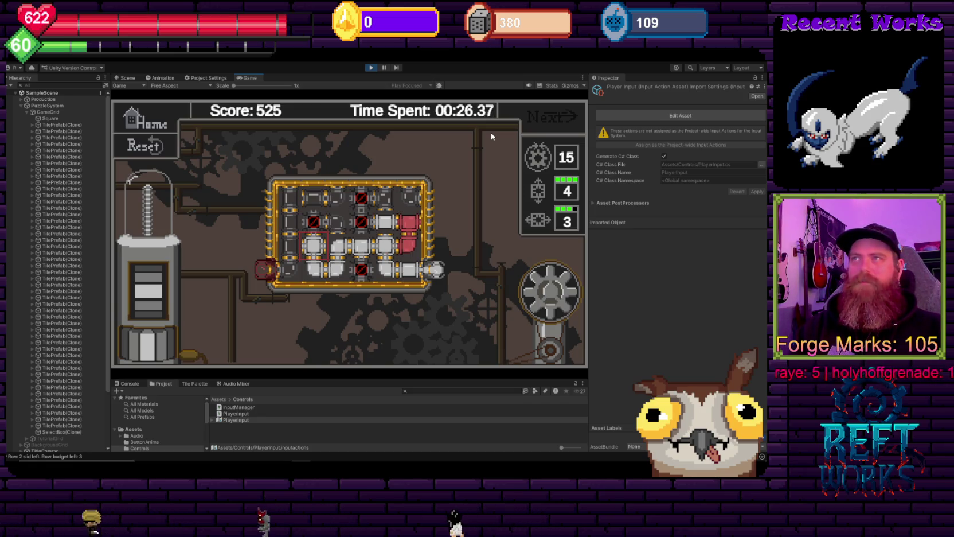
key("Right")
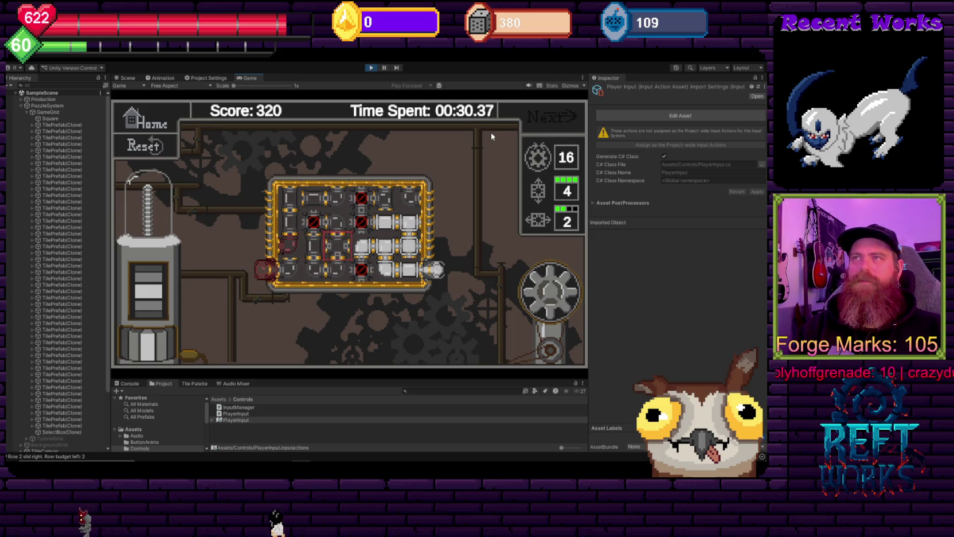
key("Right")
key("Left")
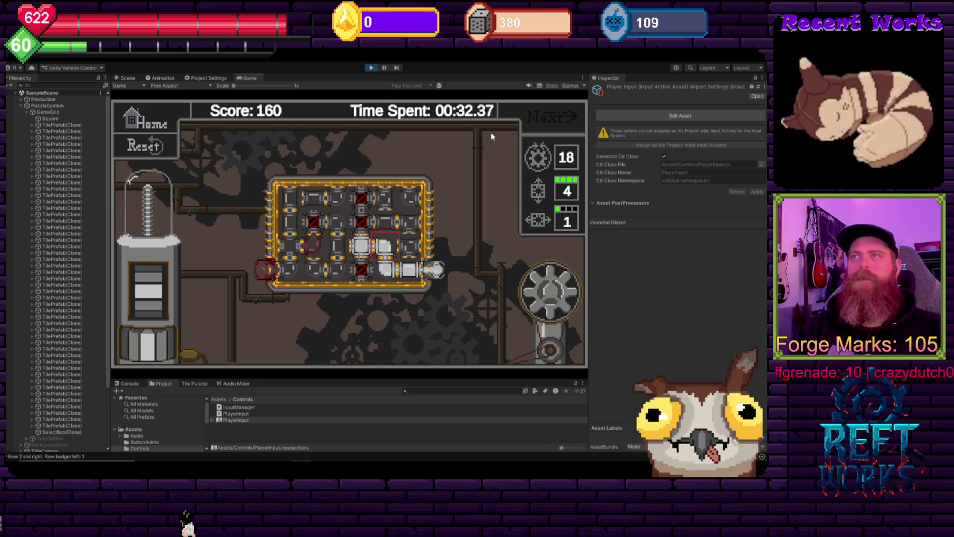
key("Left")
key("Right")
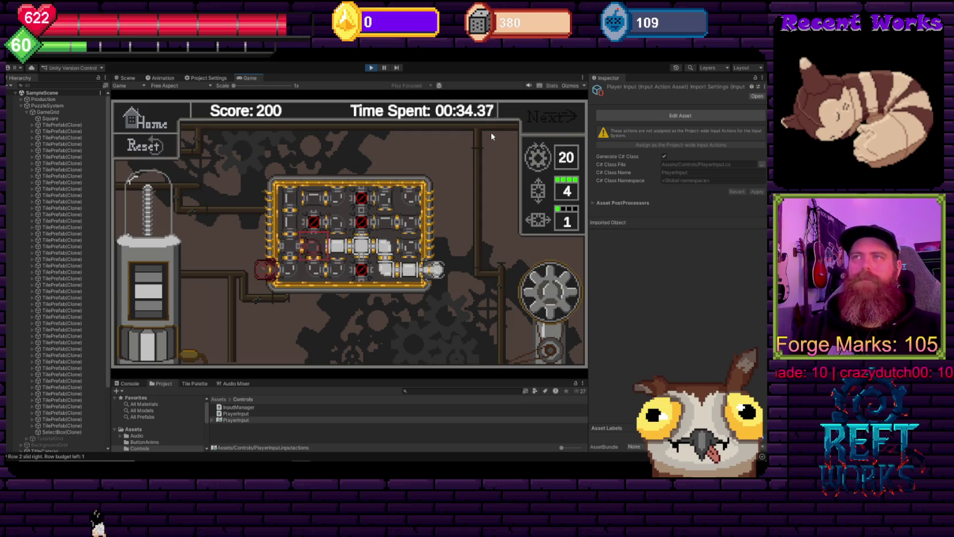
key("Down")
key("Left")
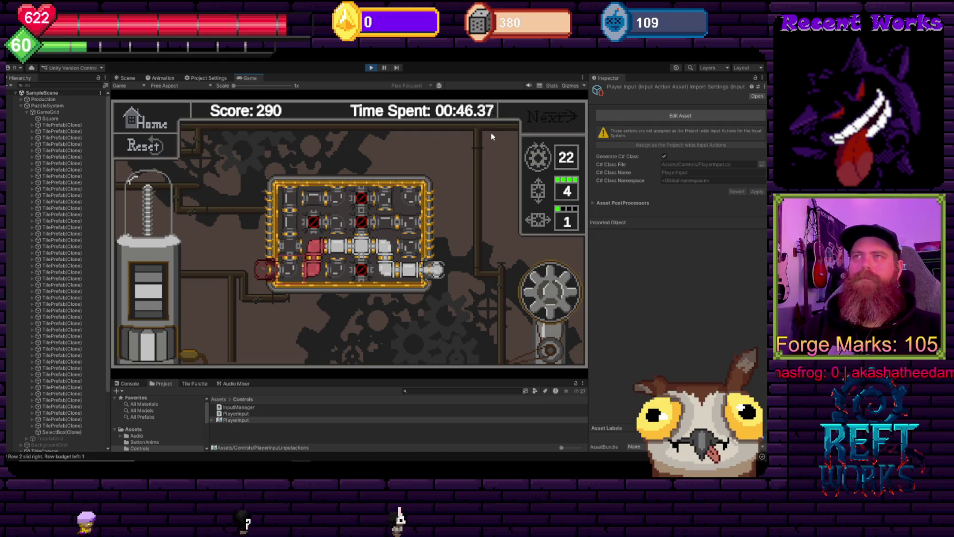
key("Right")
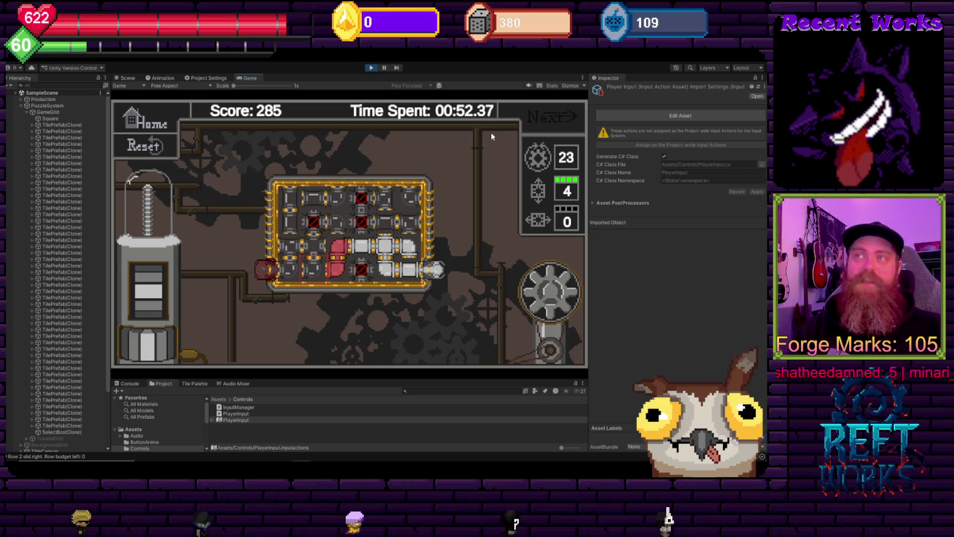
key("Right")
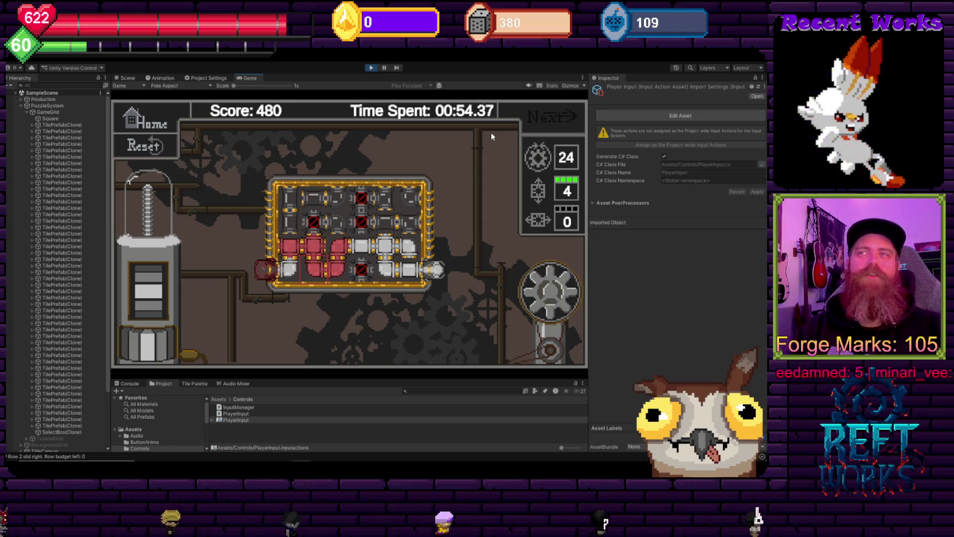
key("r")
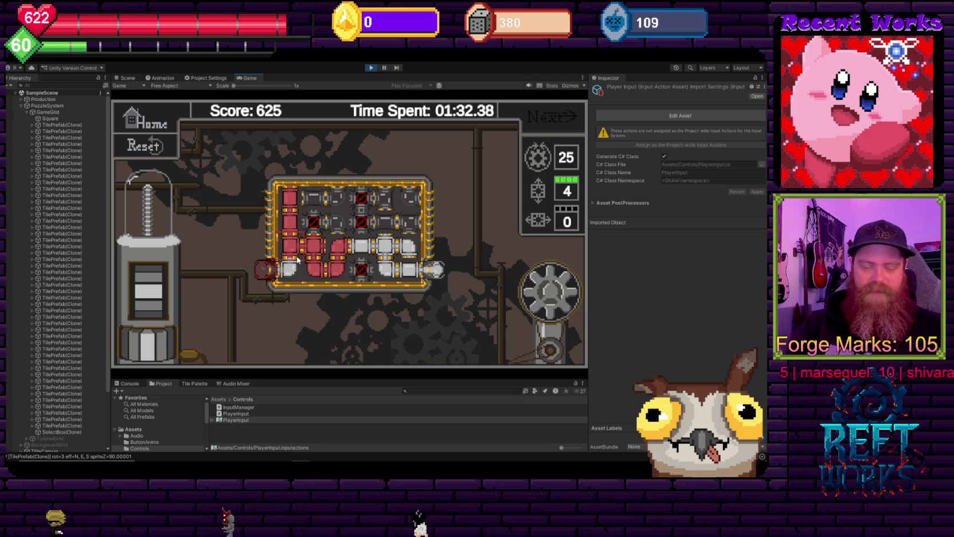
left_click(297, 259)
left_click(297, 259)
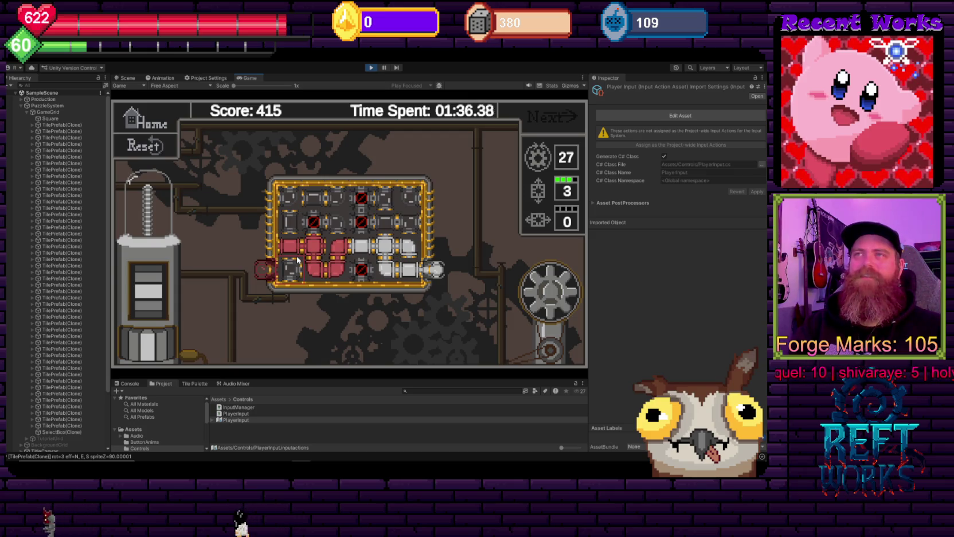
left_click(297, 259)
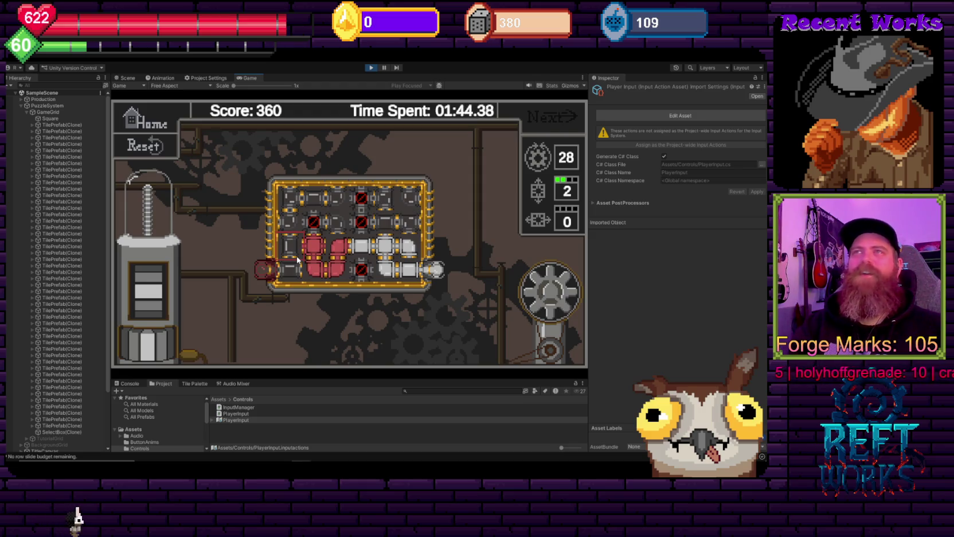
key("r")
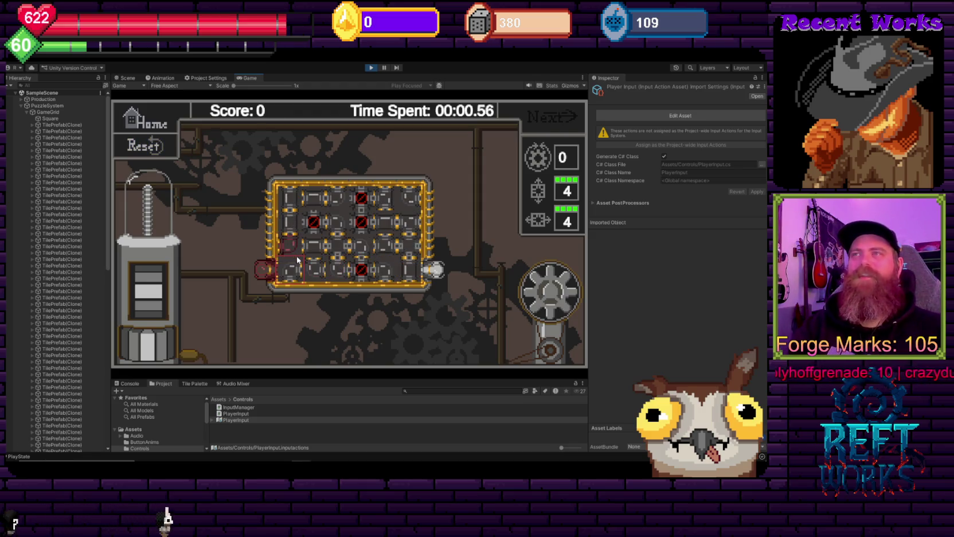
Rotate the tile beside the inlet pipe, slide row 2 left, and move the selector to row 3.
left_click(298, 260)
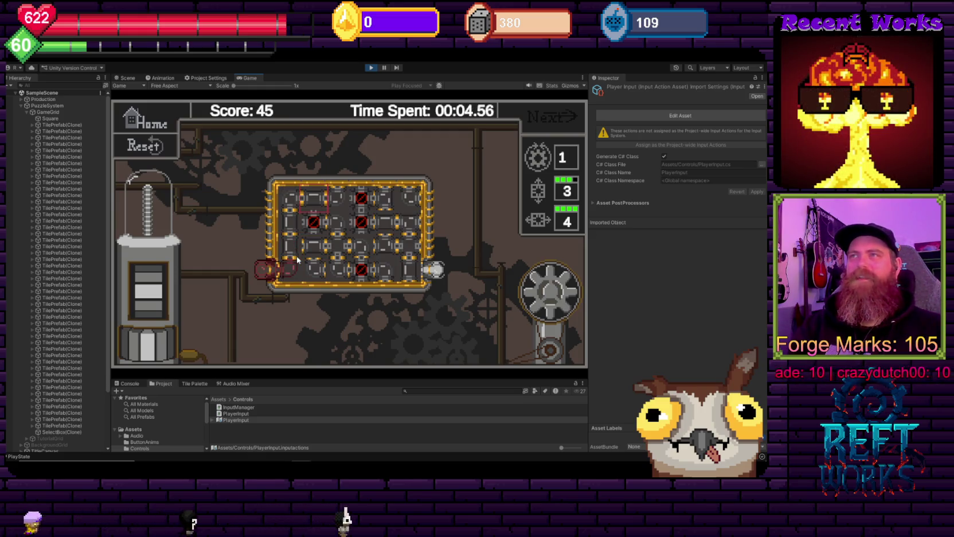
right_click(297, 260)
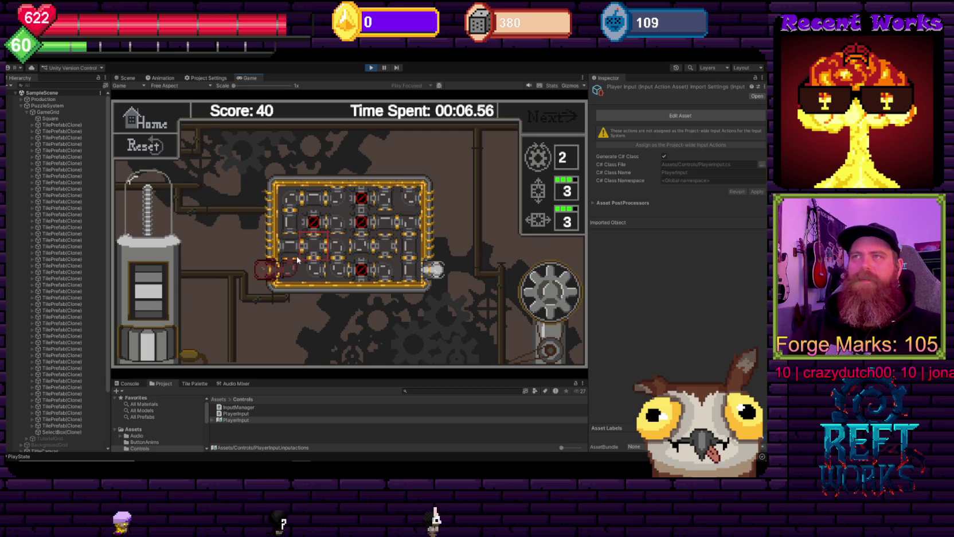
right_click(298, 260)
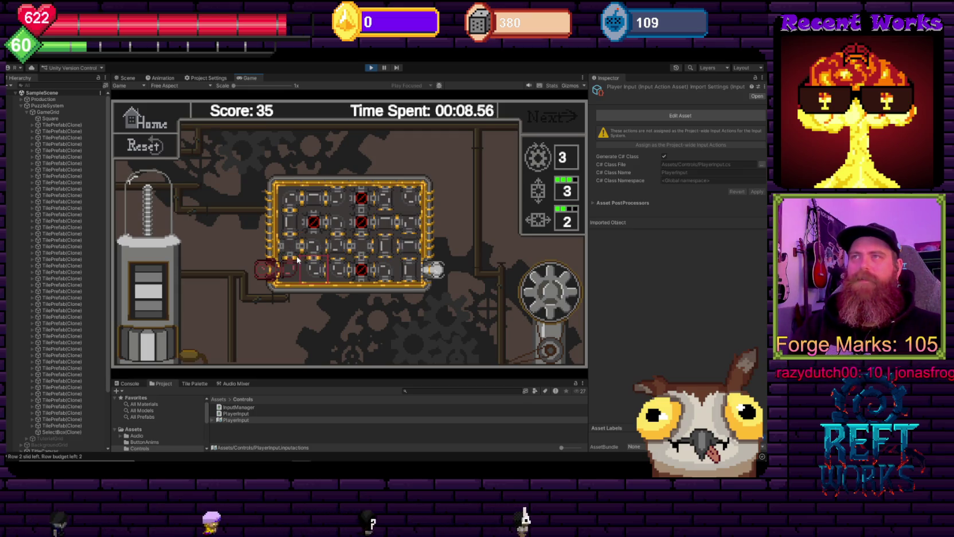
key("Right")
key("Right")
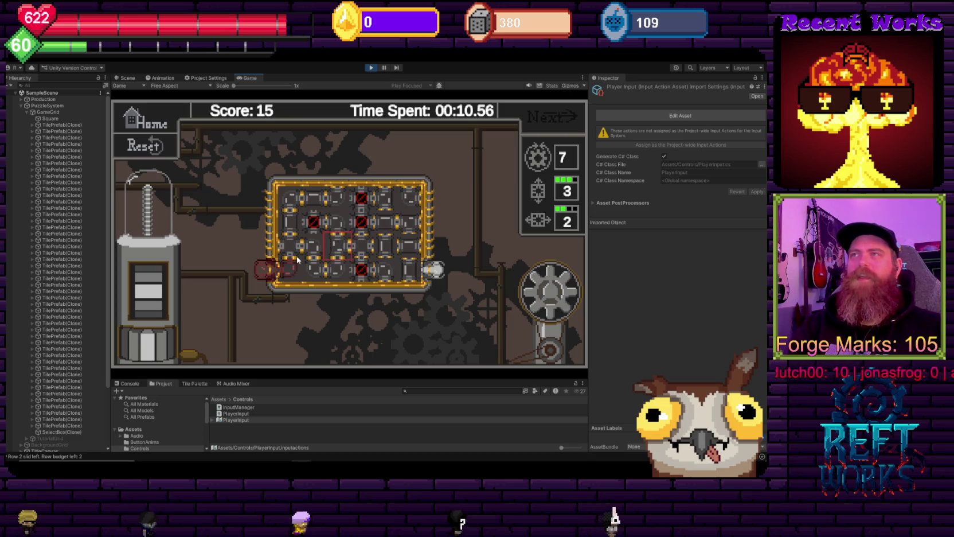
key("Down")
key("Right")
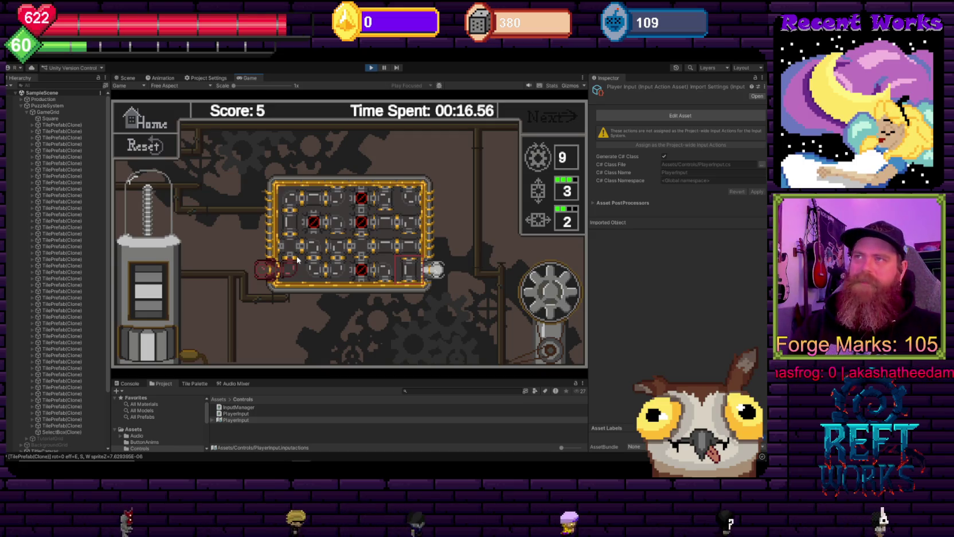
Slide column 6 down twice and rotate tiles to complete the lit pipe across row 3.
key("shift+Down")
key("shift+Down")
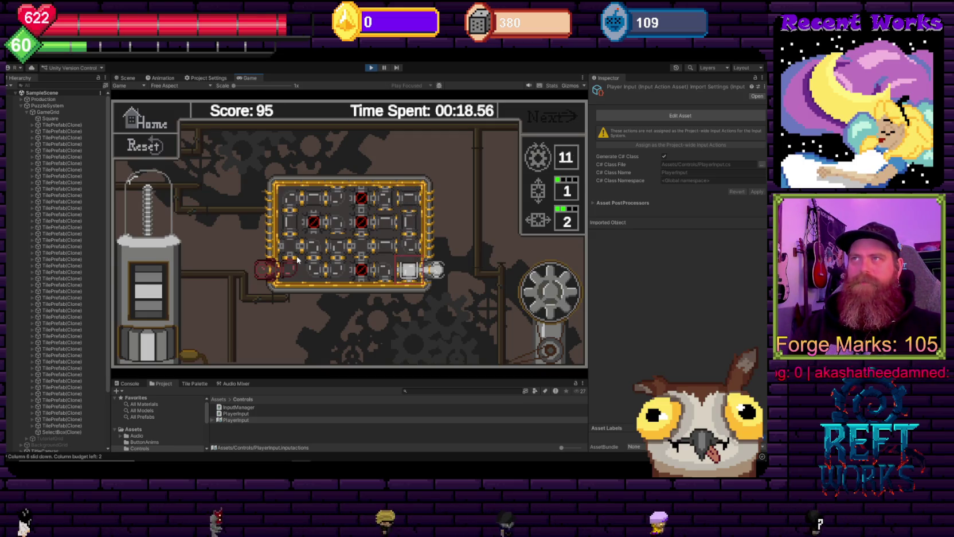
key("Up")
key("space")
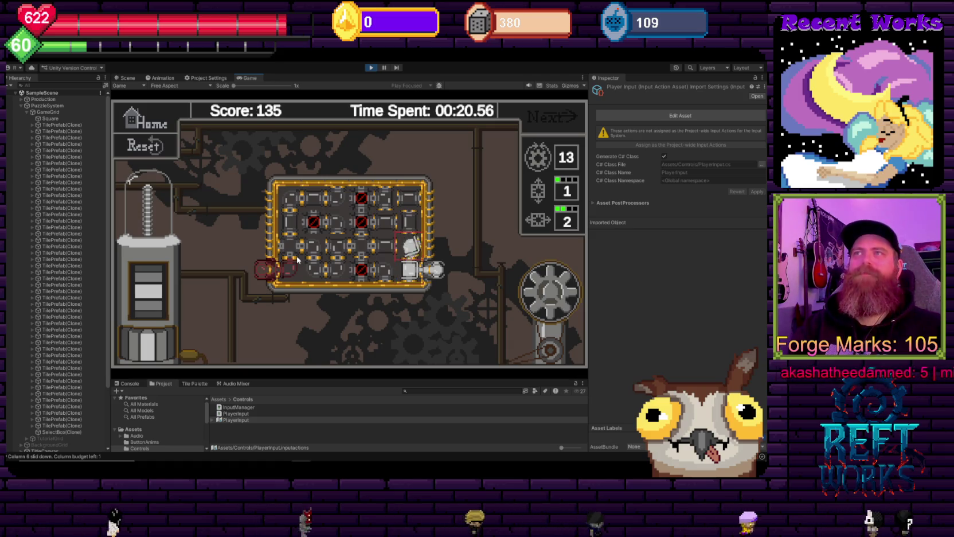
key("space")
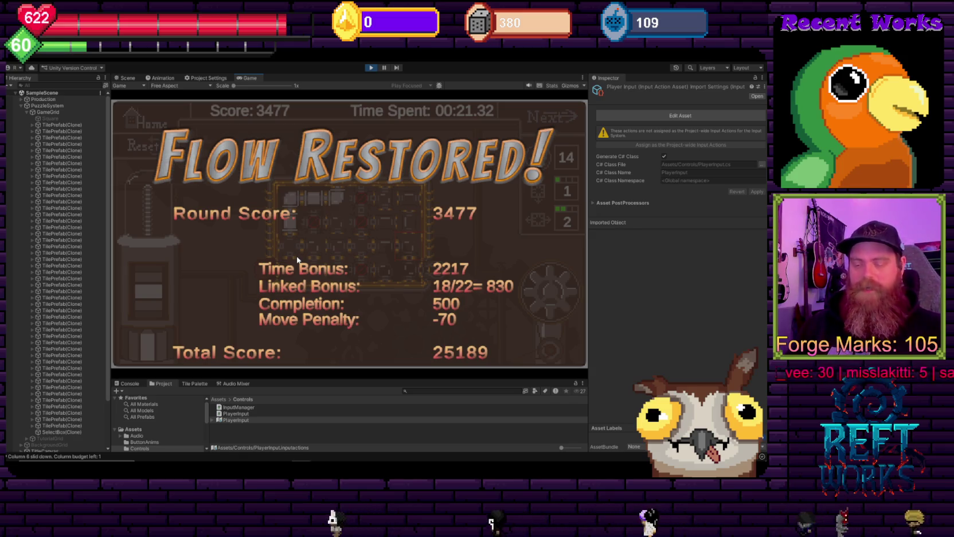
Dismiss the round results, finish the purple pipe flow, and load the next puzzle board.
left_click(401, 221)
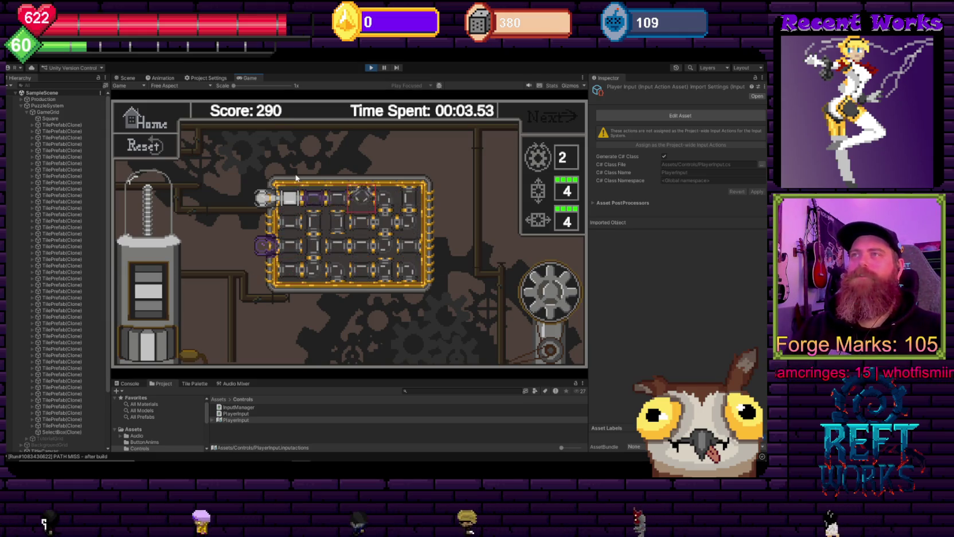
key("Down")
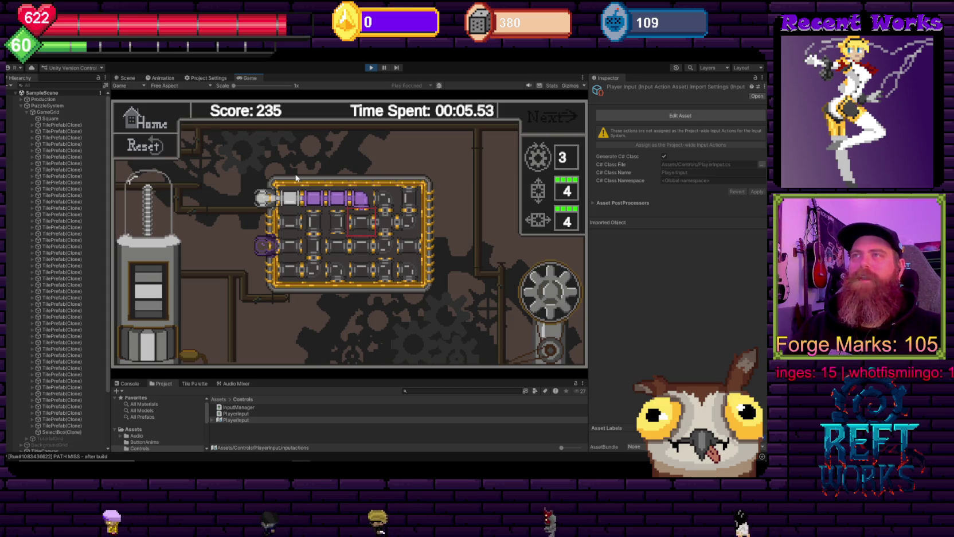
key("space")
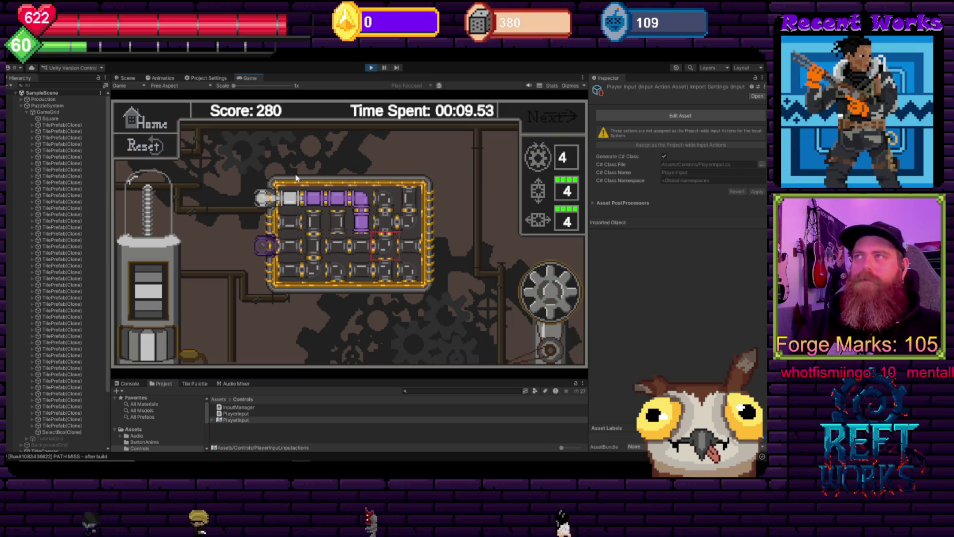
key("shift+Left")
key("space")
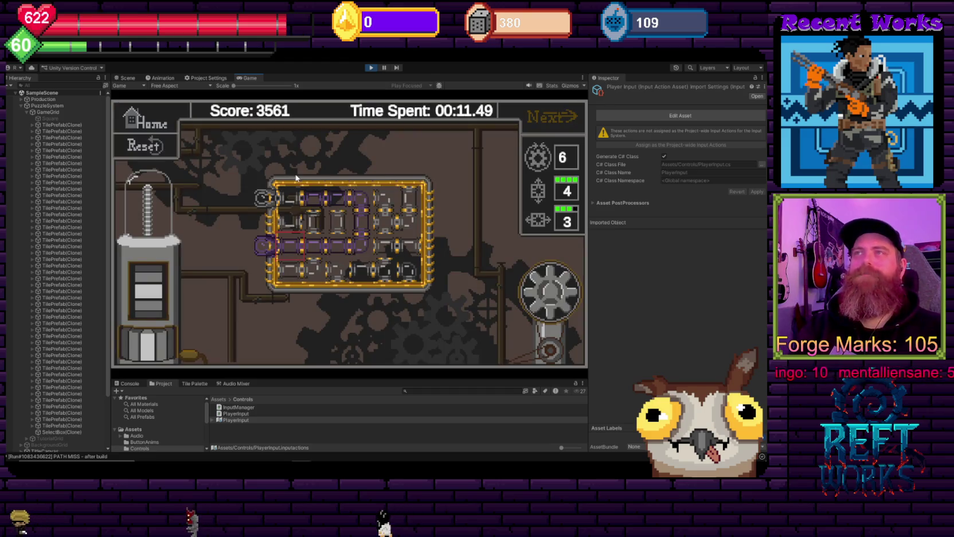
key("Return")
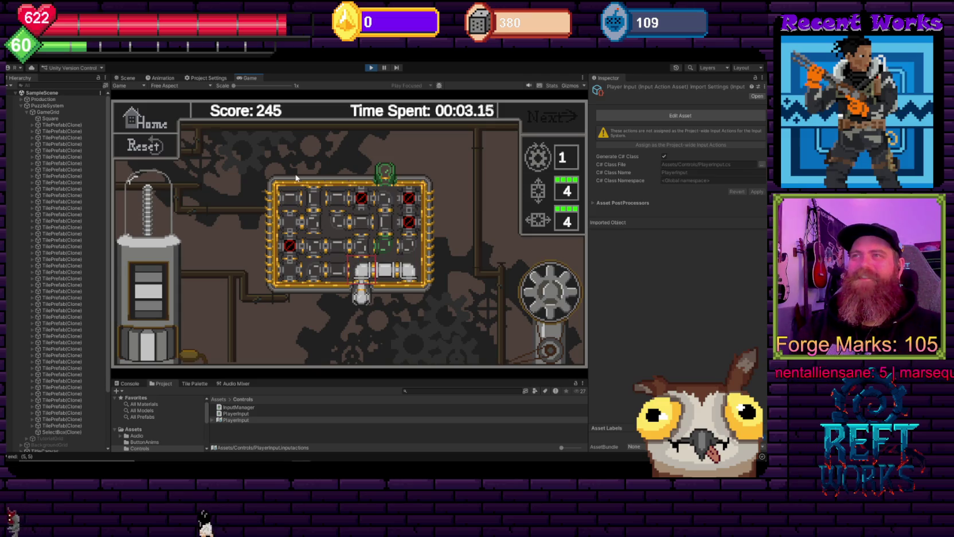
Rotate a few tiles on the new board to light a green flow, then exit Play mode.
key("space")
key("space")
key("space")
key("Left")
key("space")
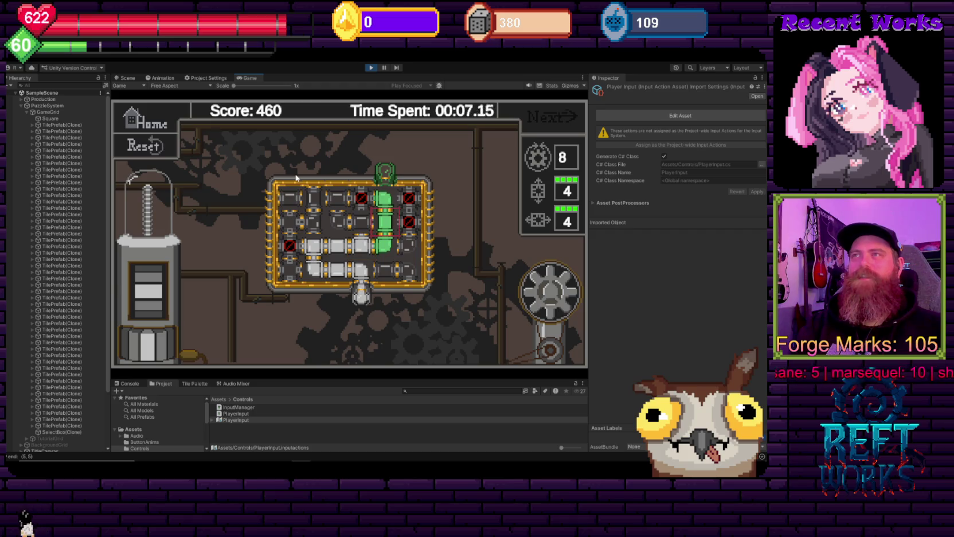
left_click(373, 67)
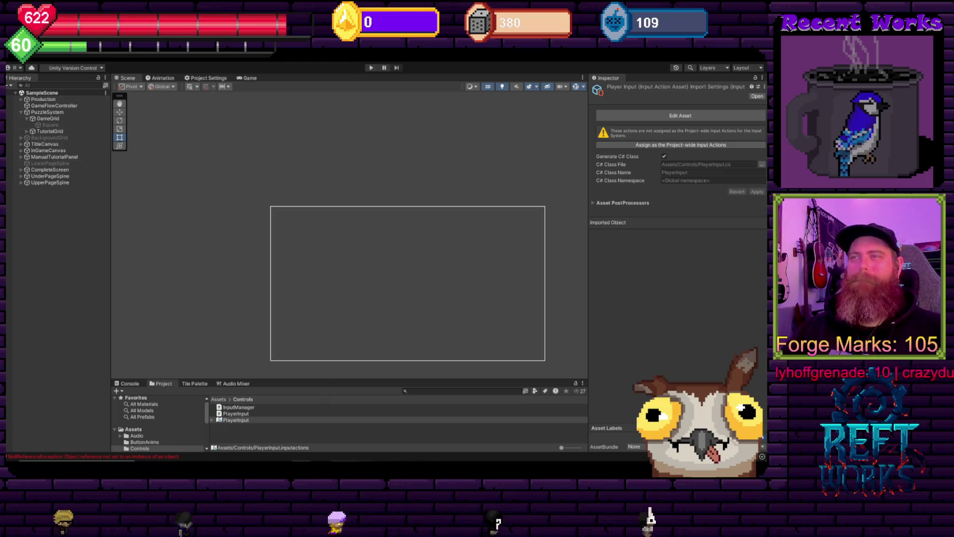
Bring the Cogforged Legacy project with its Wright Parts Shop scene to the front.
mouse_move(321, 459)
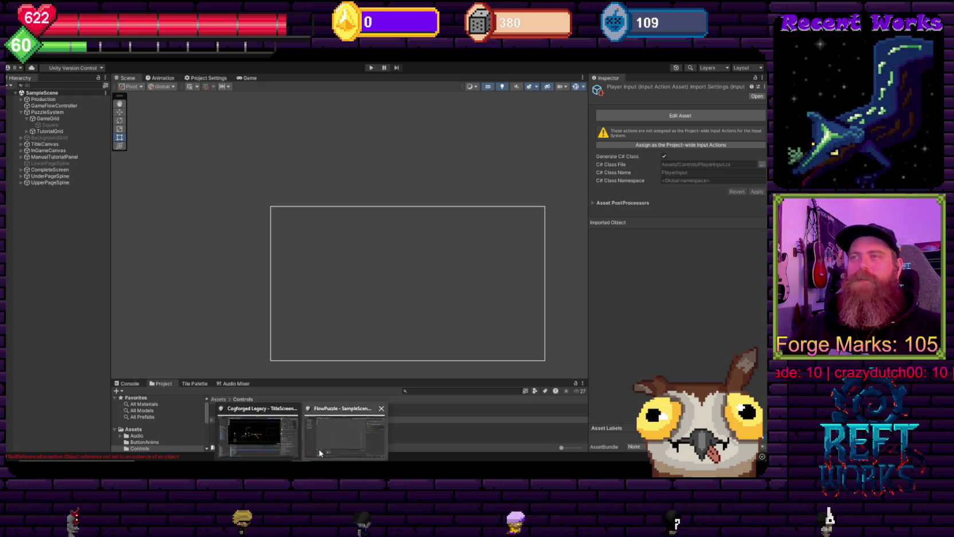
left_click(258, 433)
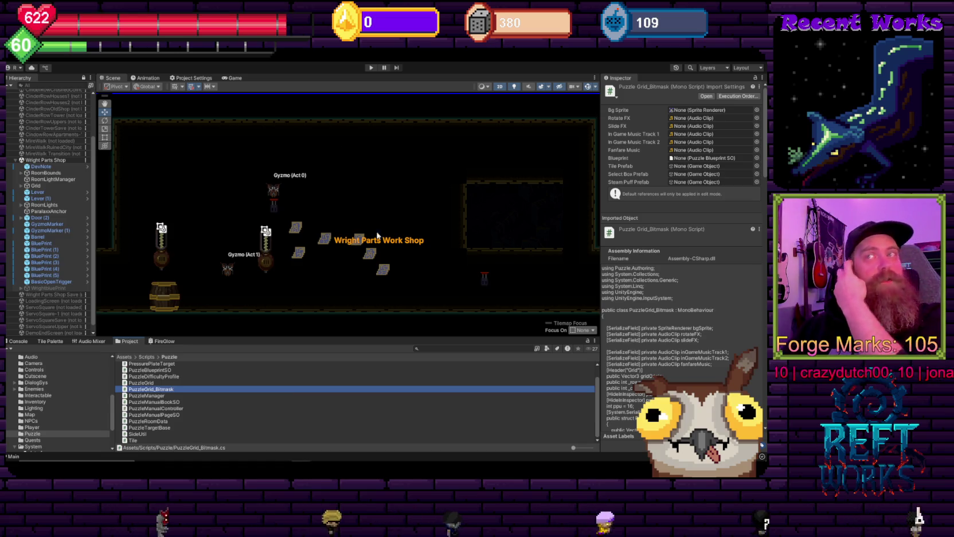
left_click_drag(226, 148, 241, 140)
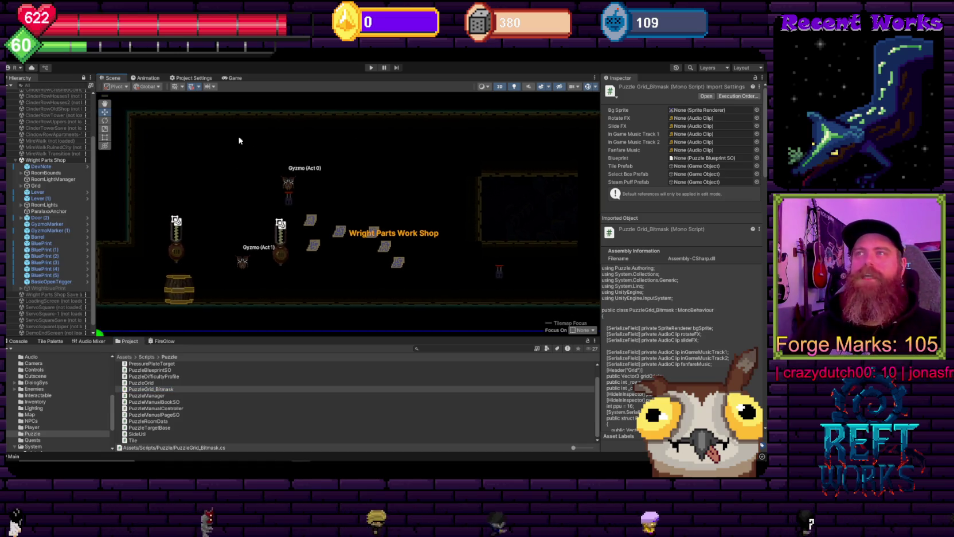
left_click(417, 460)
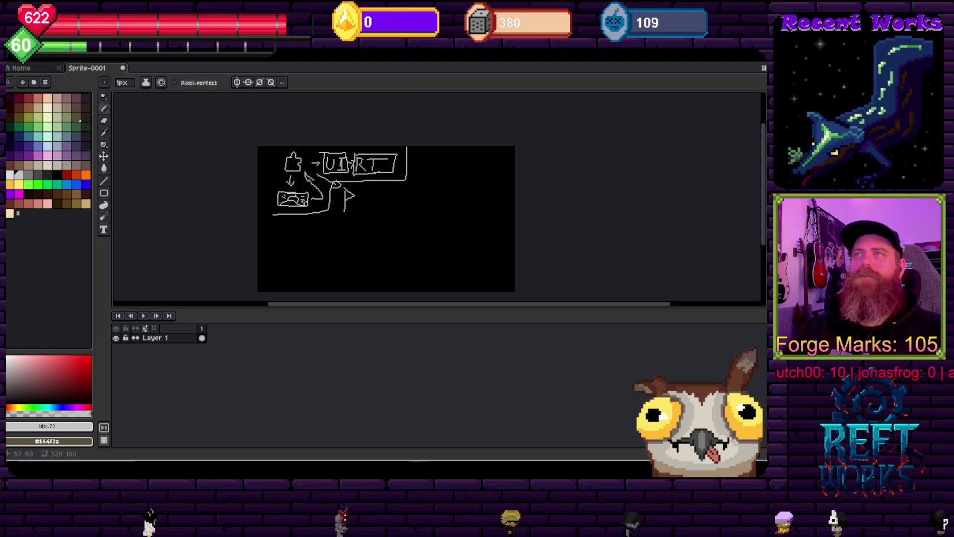
left_click(403, 450)
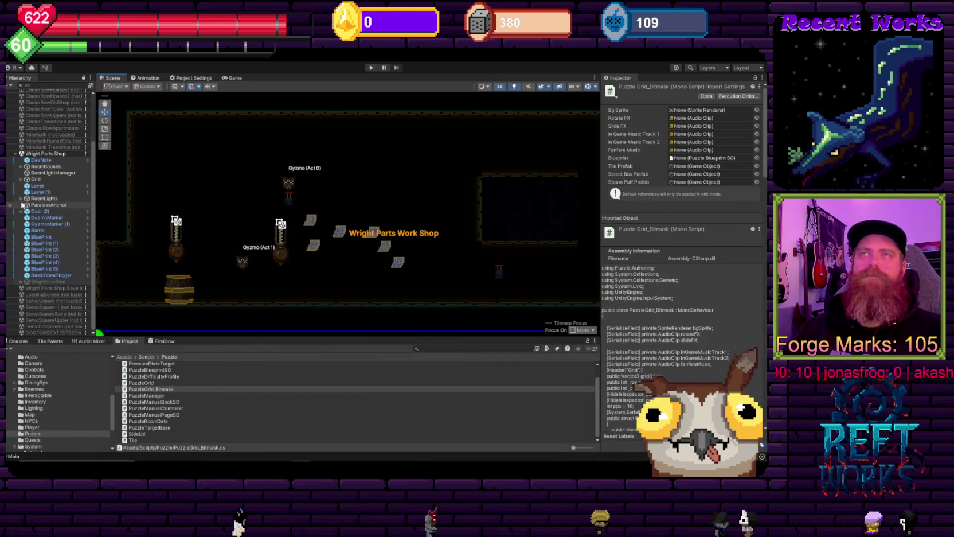
Collapse Wright Parts Shop in the Hierarchy and bring up the File menu.
left_click(16, 154)
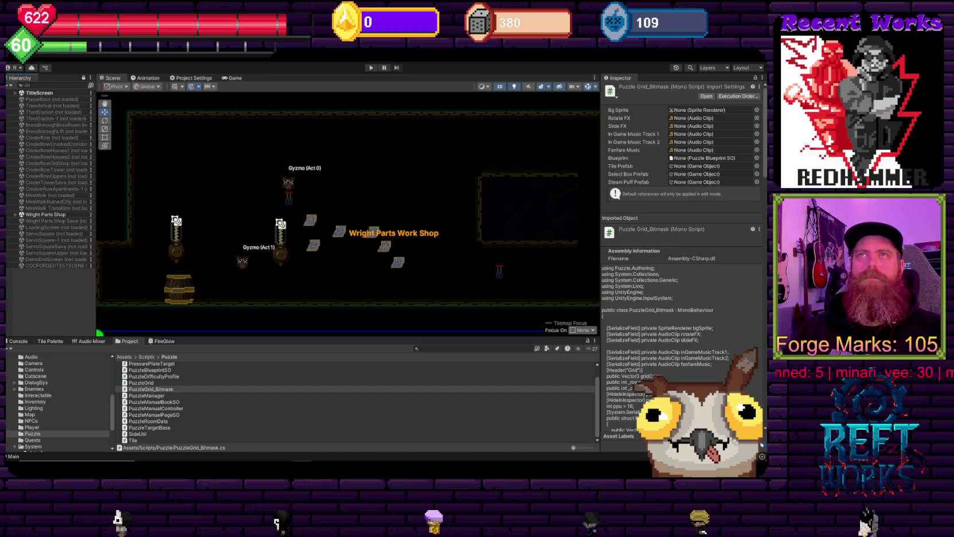
left_click(15, 64)
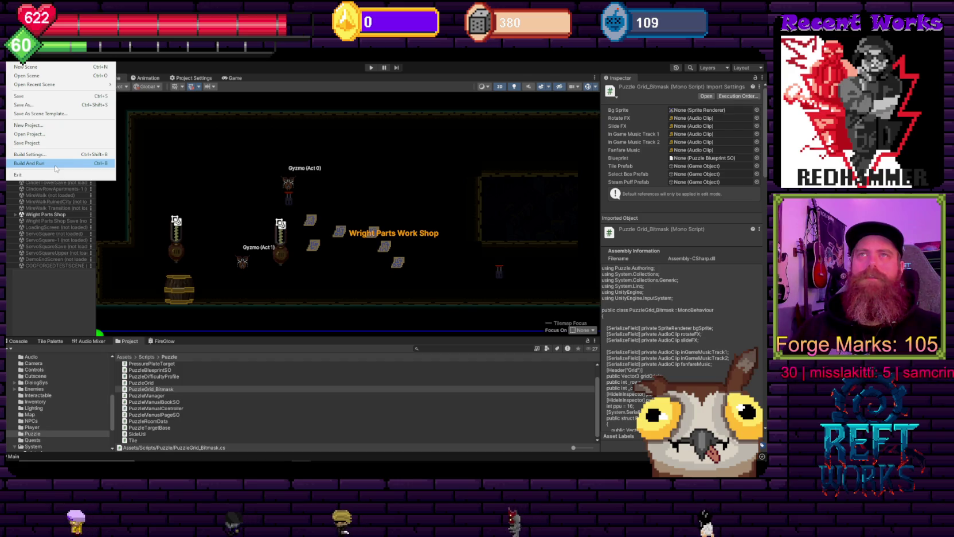
Create an additive Untitled scene from the Basic (URP) template with Main Camera and Directional Light.
left_click(26, 66)
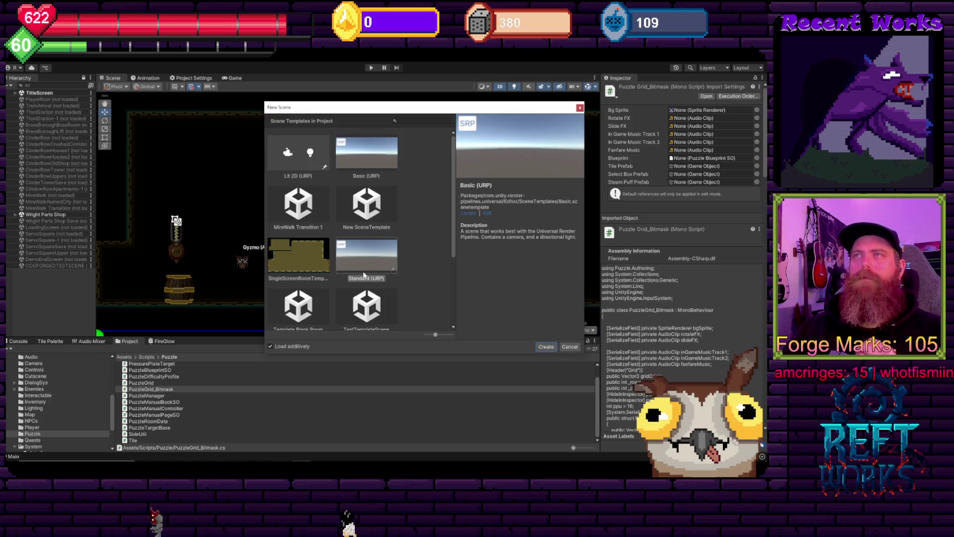
scroll(415, 211, "down", 3)
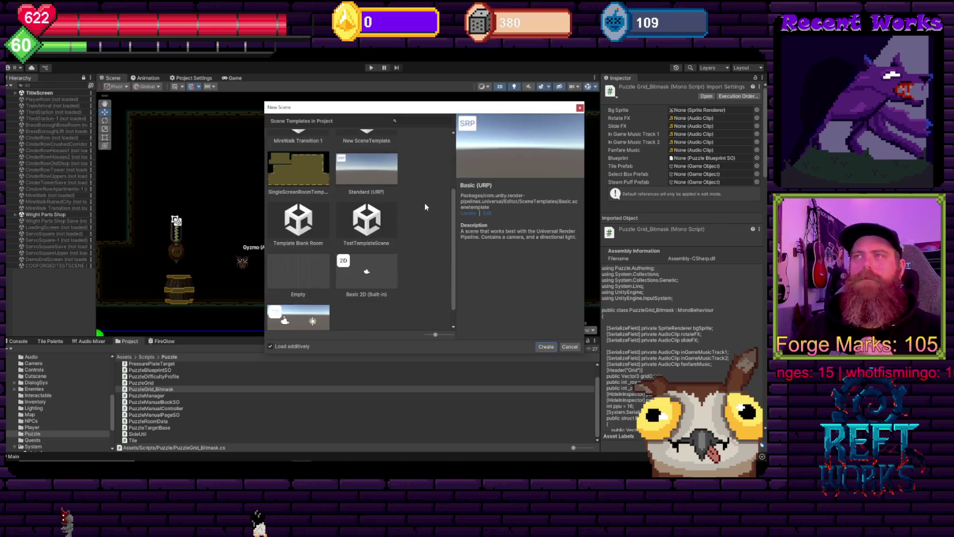
scroll(426, 205, "up", 3)
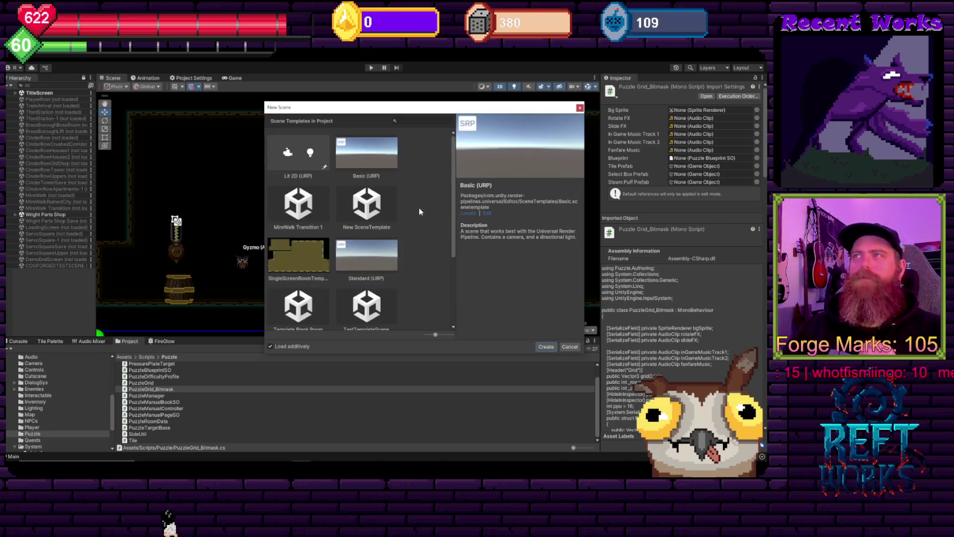
left_click(544, 347)
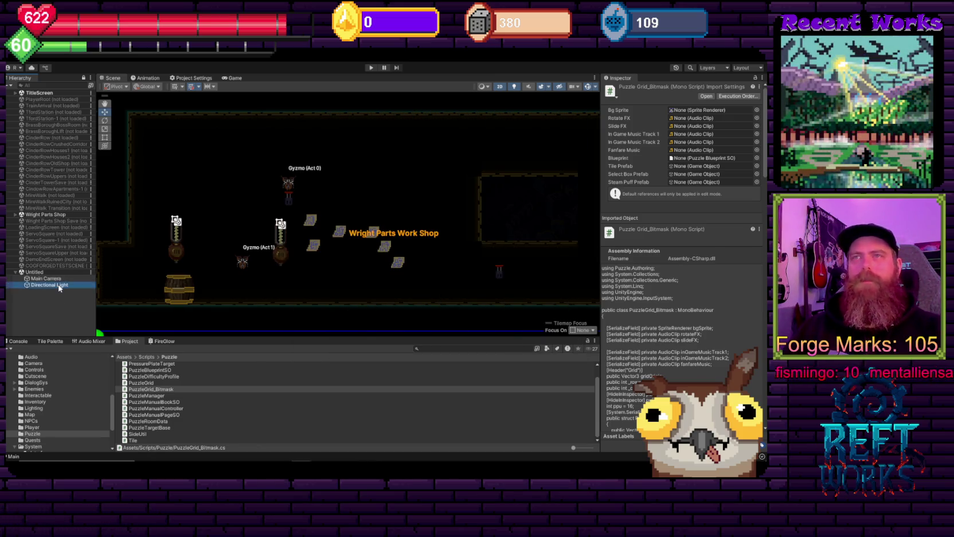
Delete the Directional Light and add an empty PuzzleGrid object to the Untitled scene.
key("Delete")
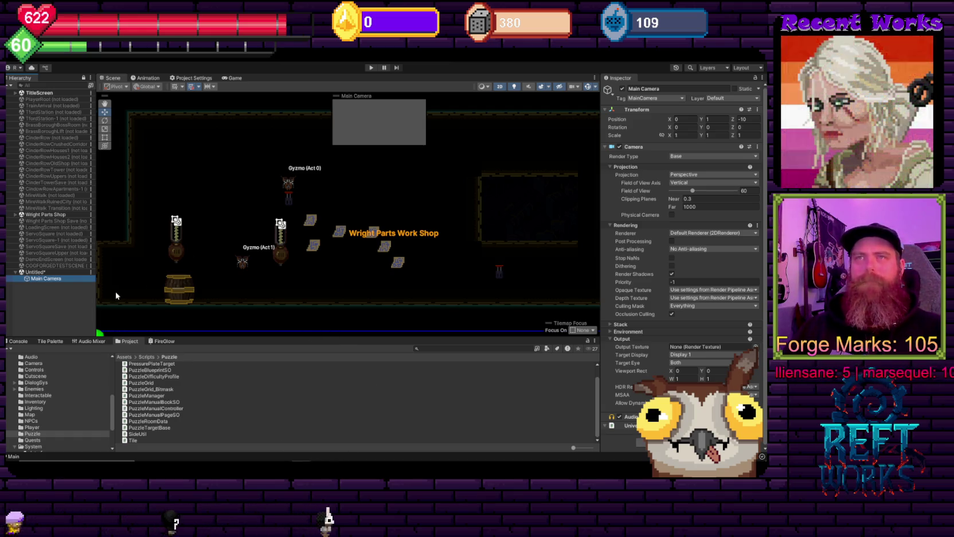
right_click(43, 286)
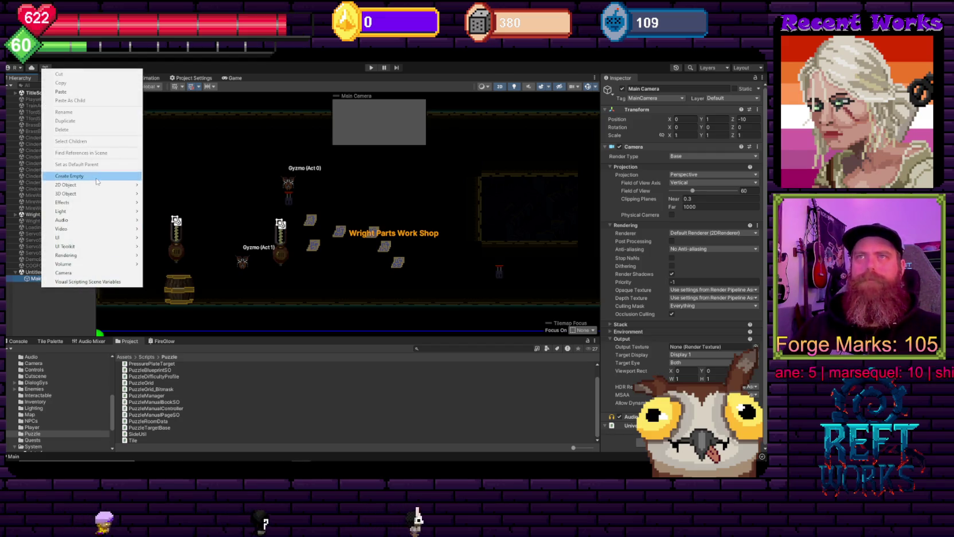
left_click(80, 176)
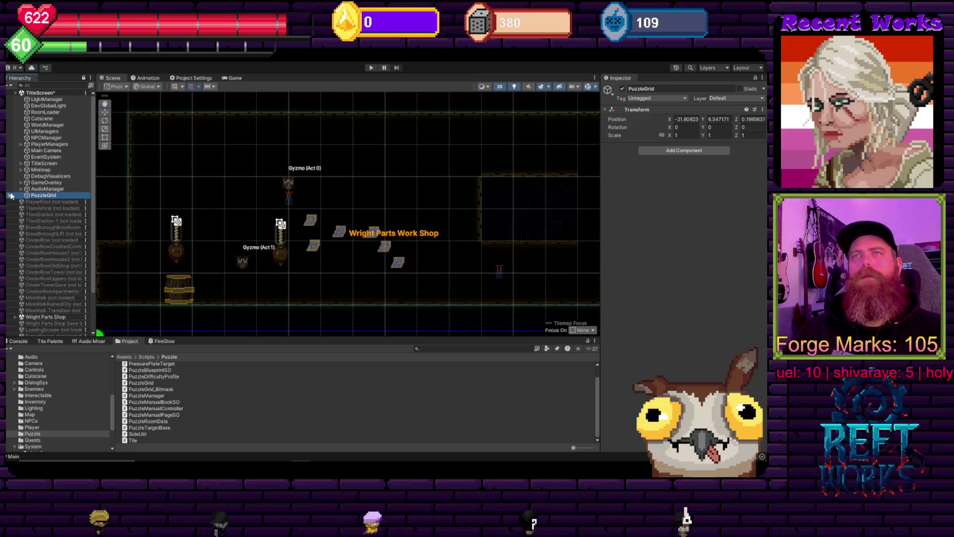
left_click_drag(44, 345, 44, 326)
left_click(45, 320)
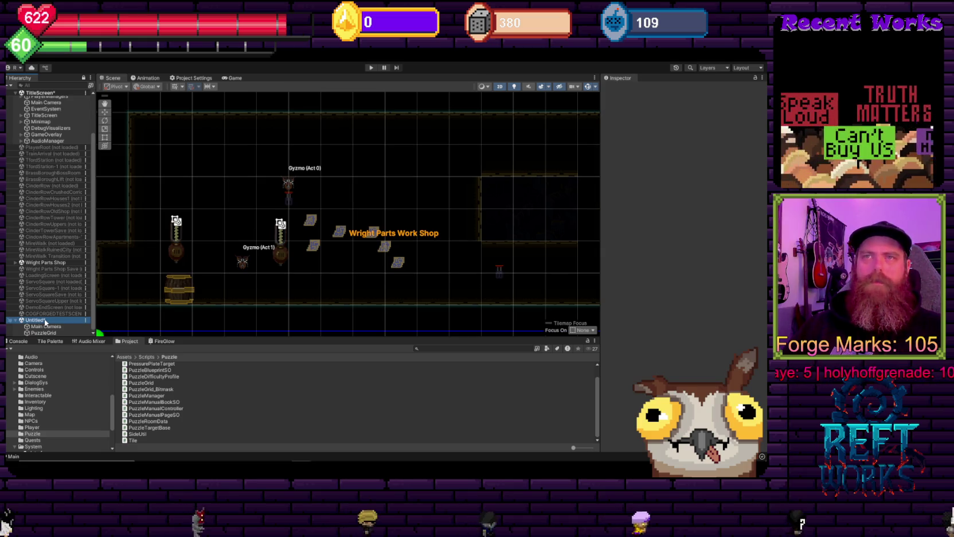
Save the Untitled scene as PuzzleGrid in the Assets/Scenes folder.
key("ctrl+s")
type("Puzzl")
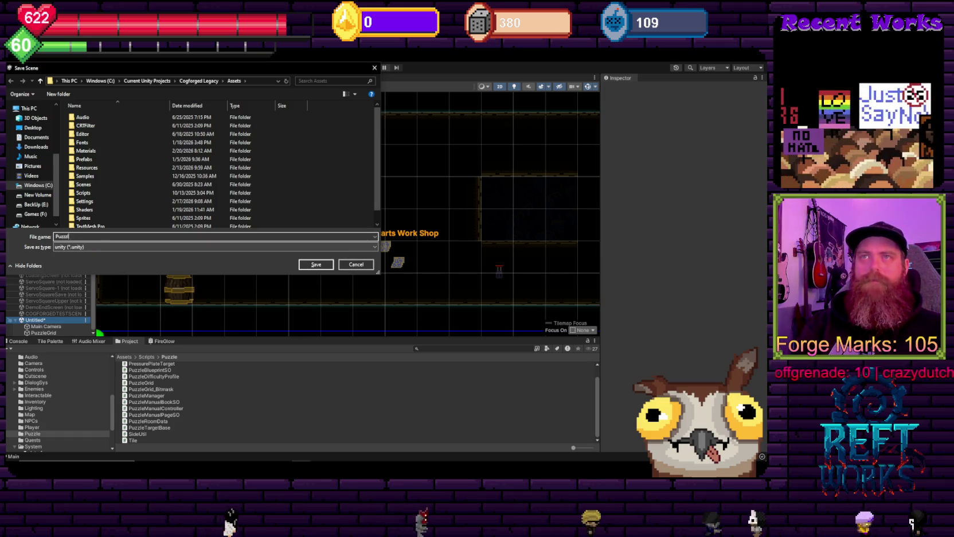
type("eGrid")
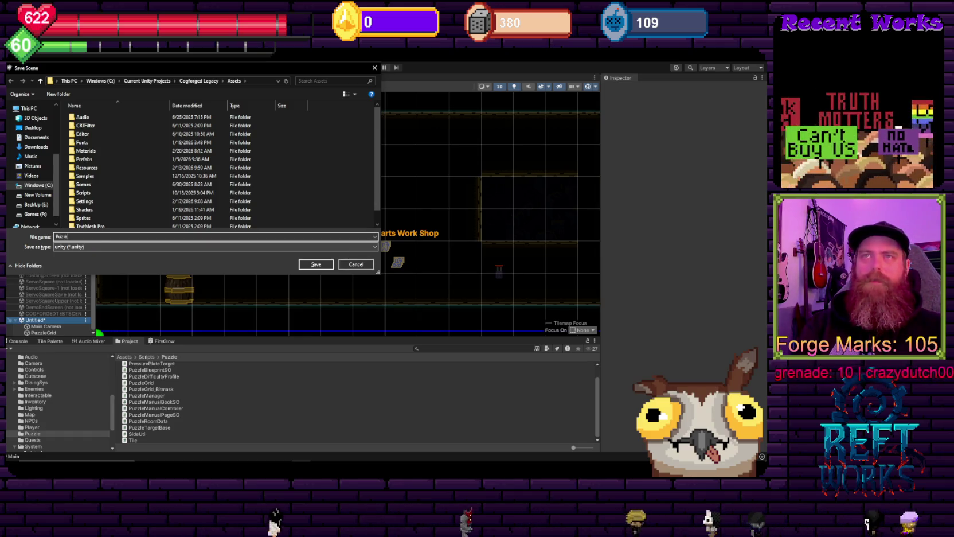
double_click(97, 193)
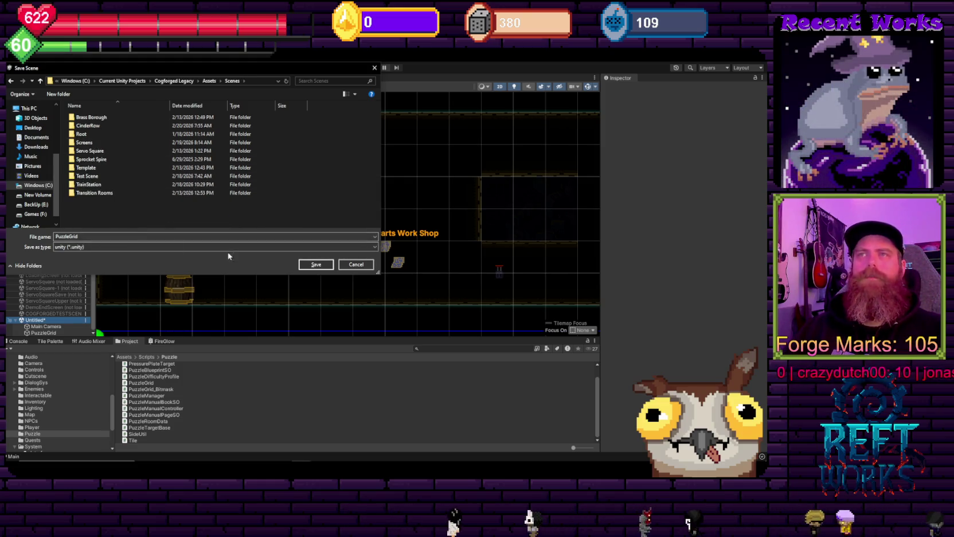
key("Return")
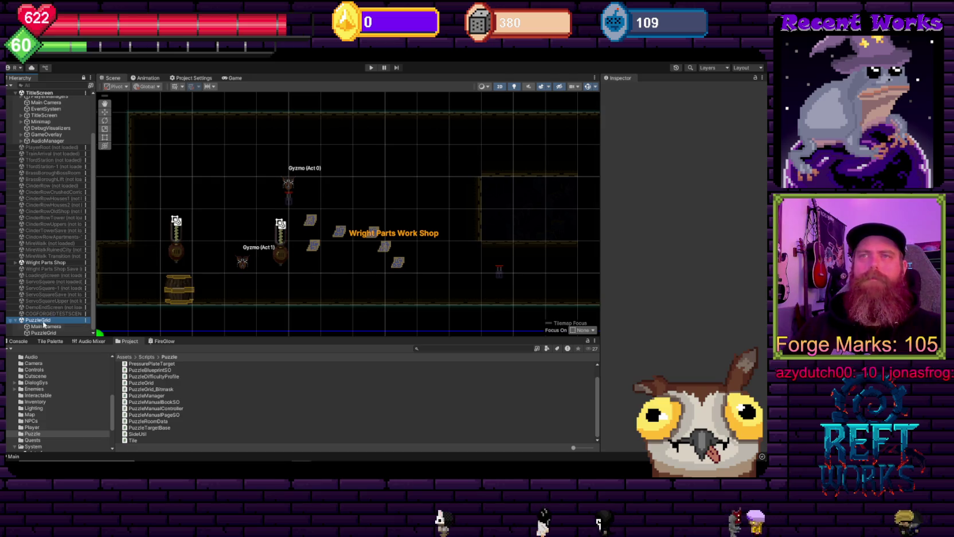
Add the Puzzle Grid_Bitmask script component to PuzzleGrid, found by searching 'pixelpu'.
left_click(46, 326)
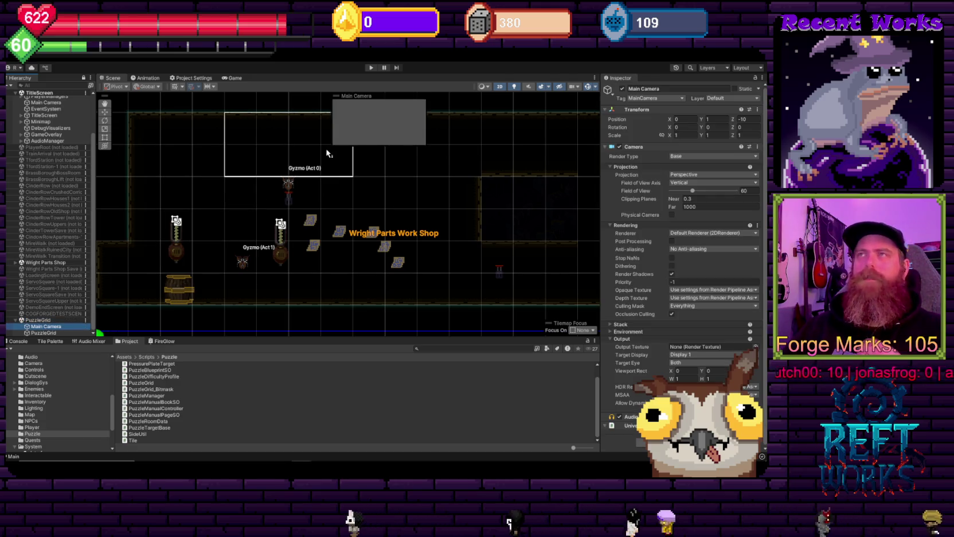
left_click(44, 332)
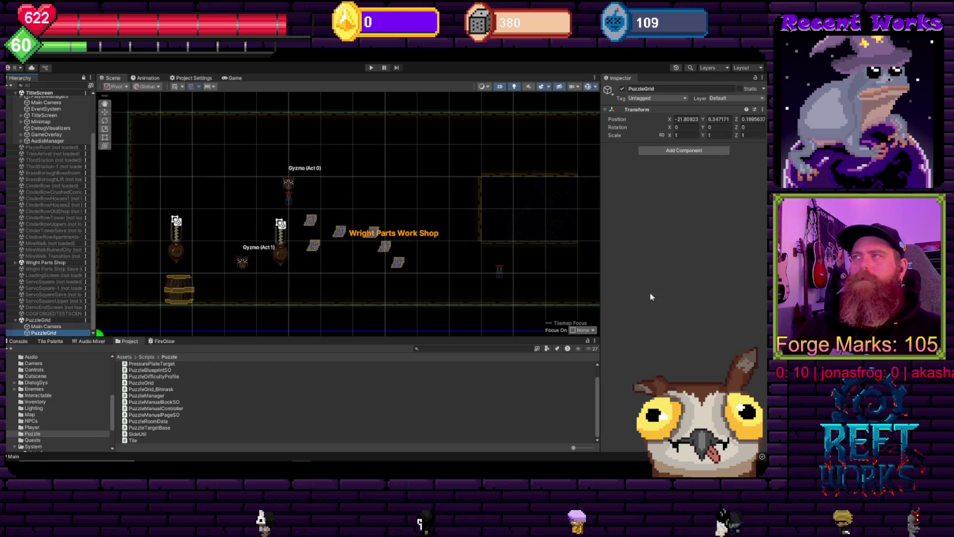
left_click(682, 151)
type("pixelpu")
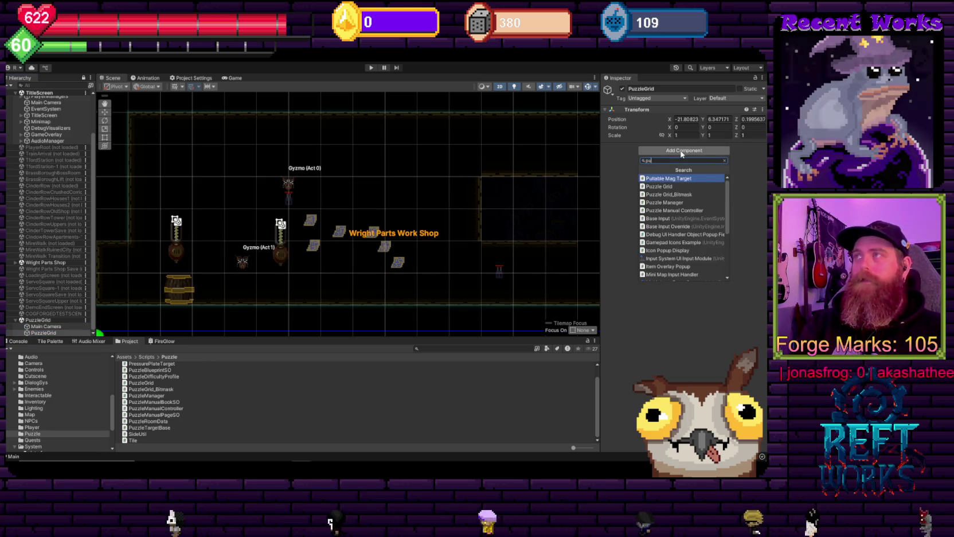
left_click(668, 195)
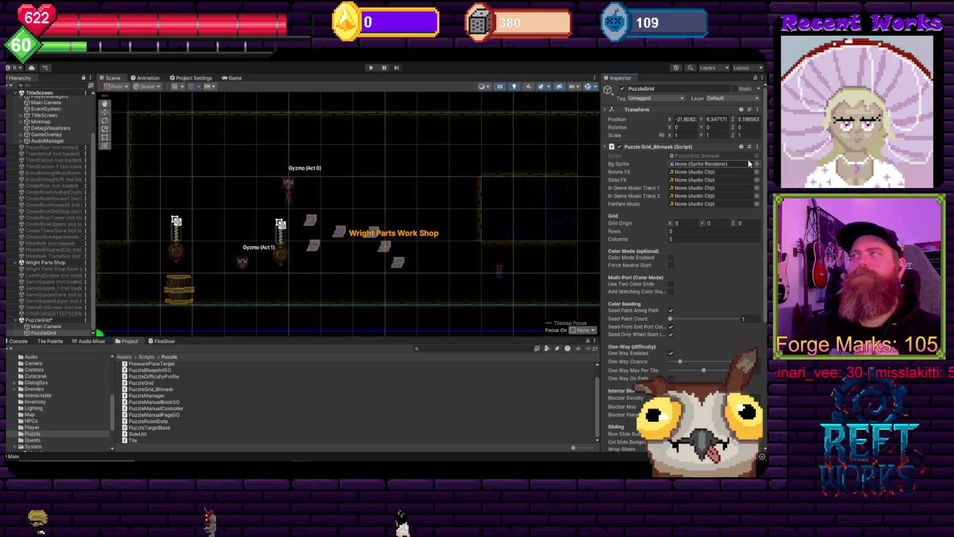
Assign GyzmoMarker as the Bg Sprite of PuzzleGrid's Puzzle Grid_Bitmask component.
left_click_drag(346, 215, 384, 188)
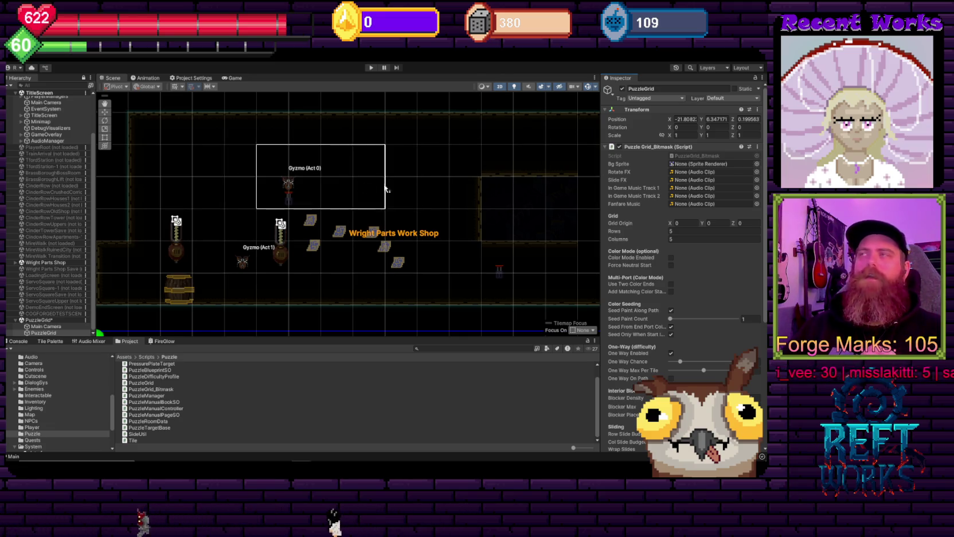
left_click(757, 164)
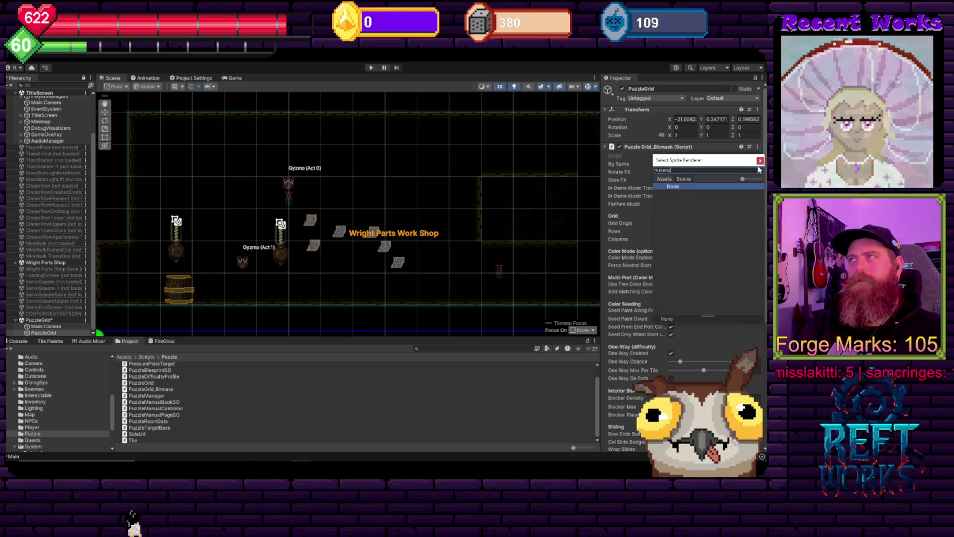
key("BackSpace")
key("BackSpace")
key("BackSpace")
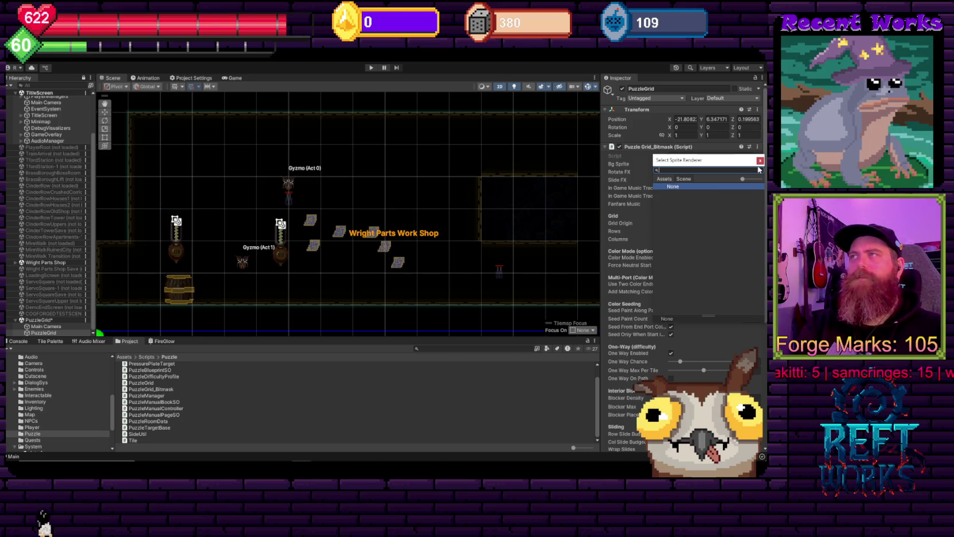
type("p")
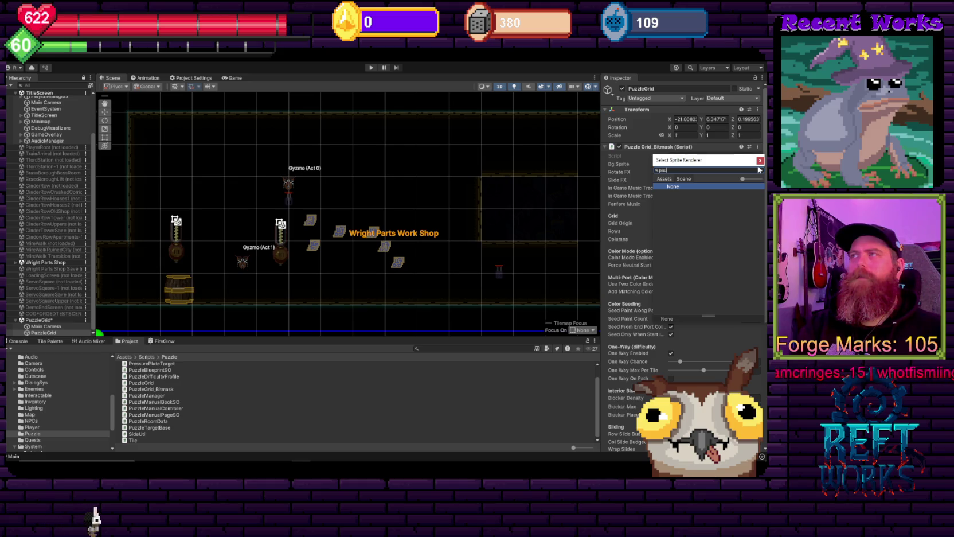
key("BackSpace")
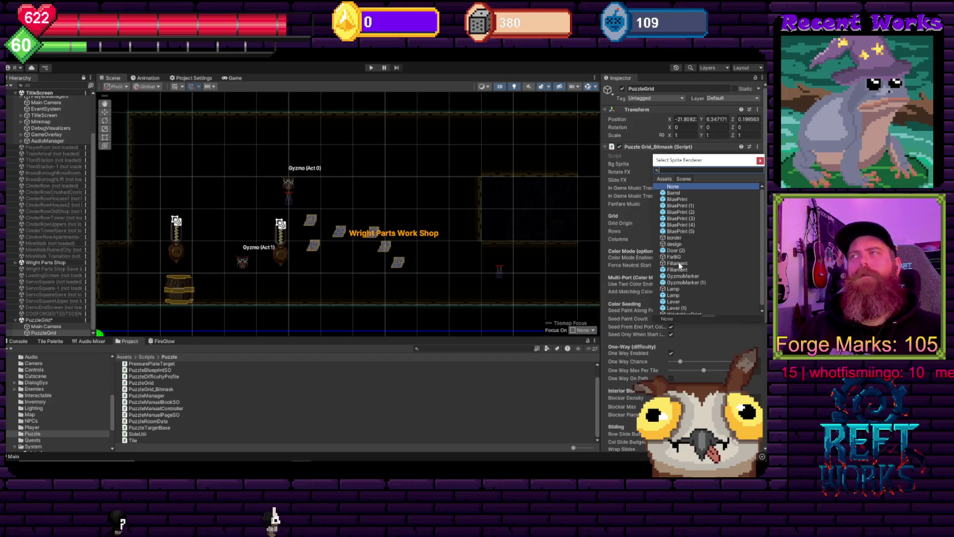
left_click(681, 276)
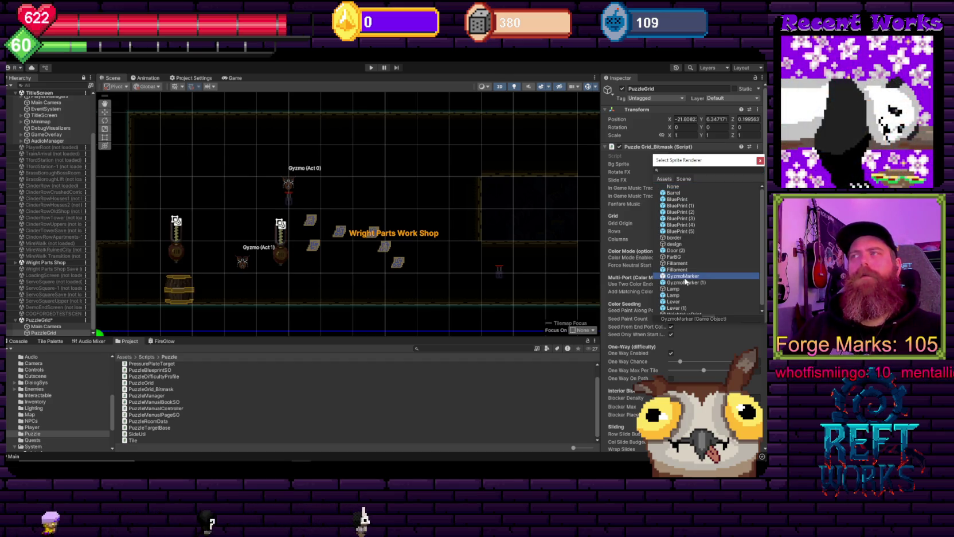
left_click(760, 161)
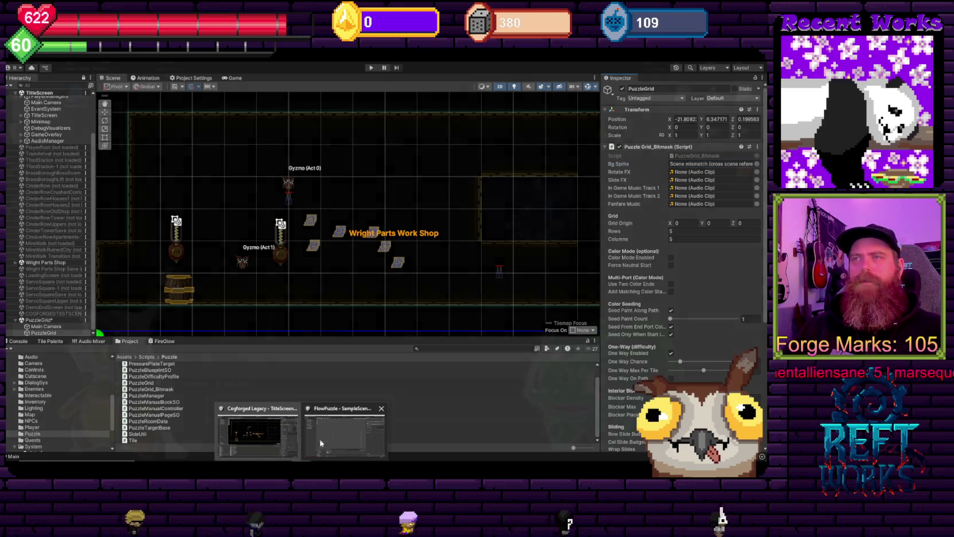
In the FlowPuzzle project, inspect GameGrid's puzzle grid settings and its background object.
left_click(336, 437)
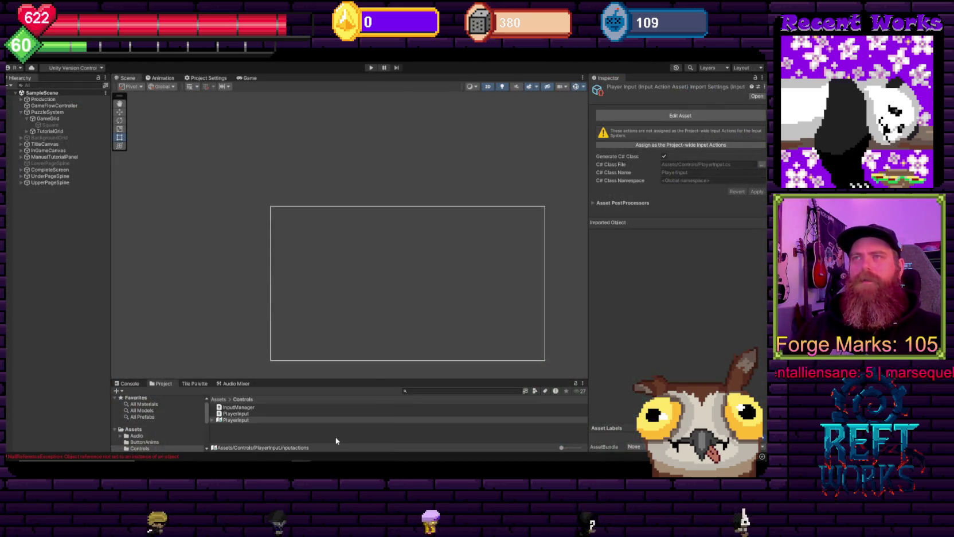
left_click(50, 112)
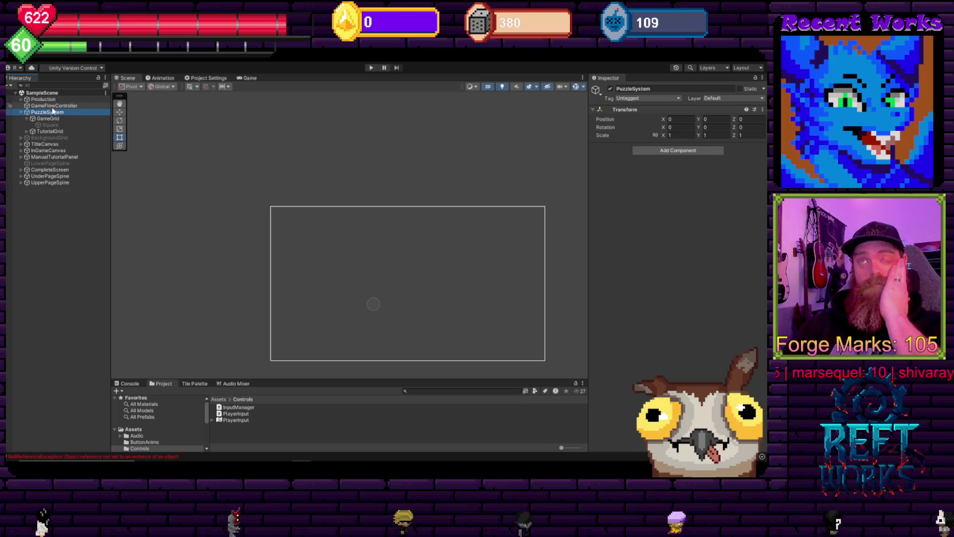
left_click(48, 118)
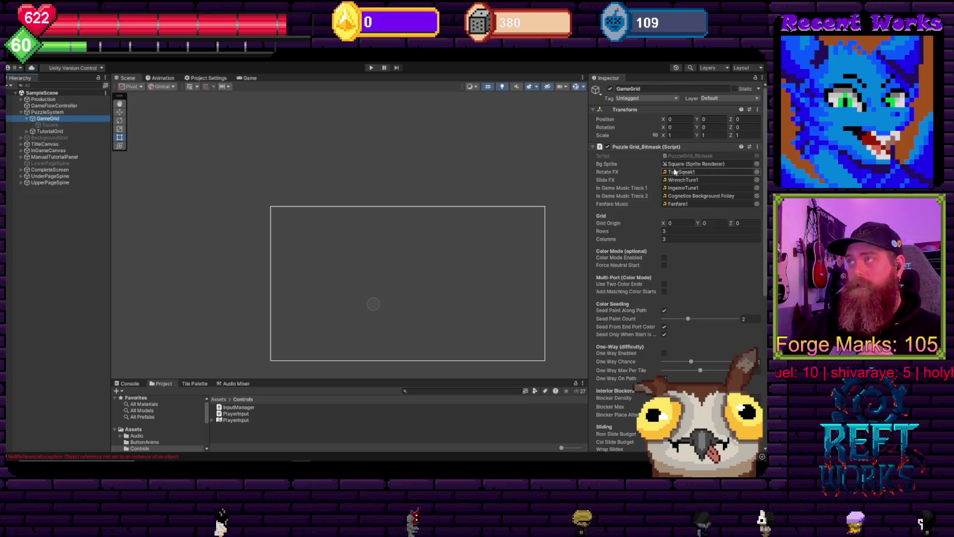
left_click(699, 164)
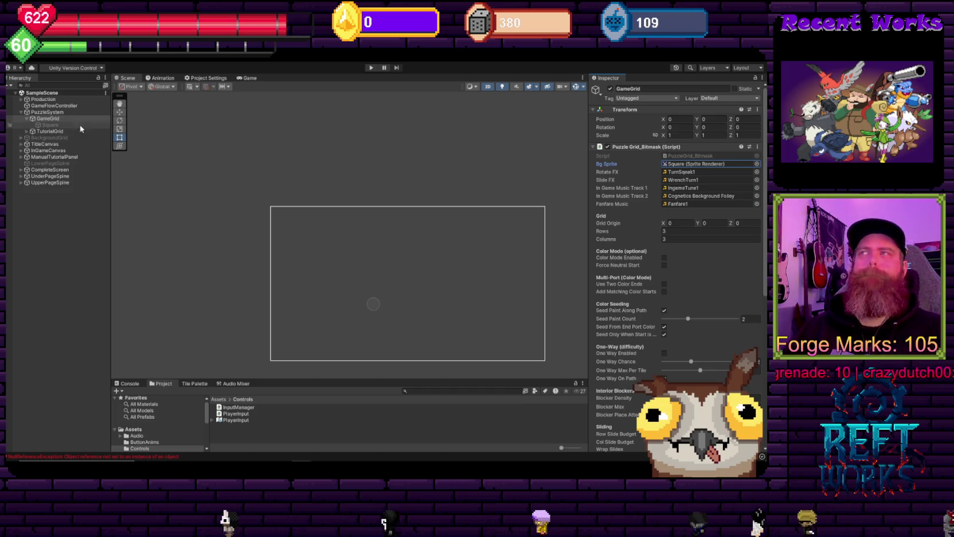
scroll(708, 300, "down", 5)
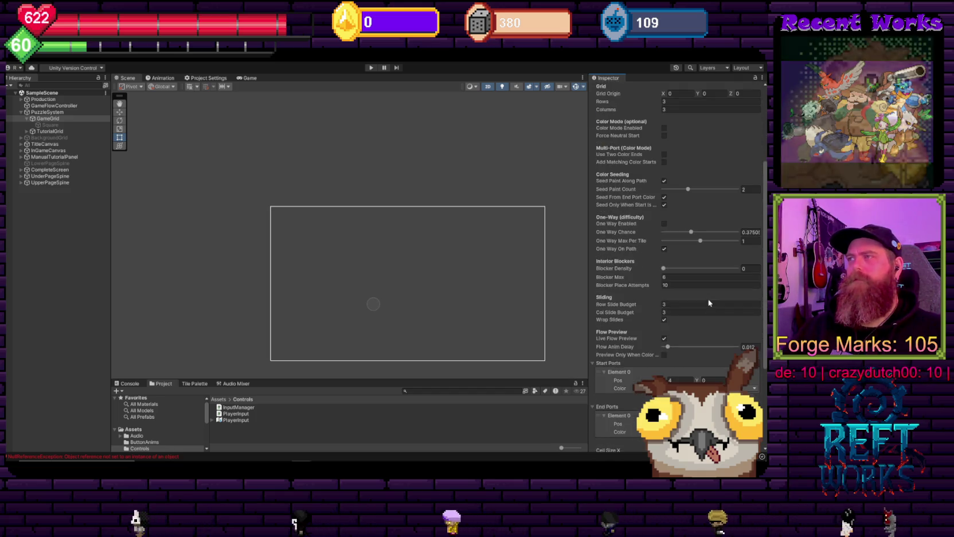
scroll(709, 303, "down", 5)
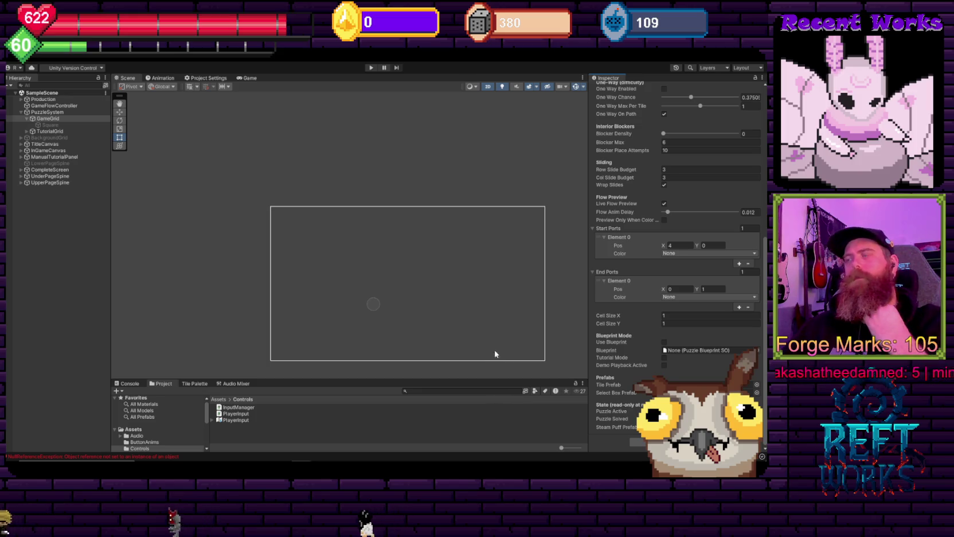
scroll(254, 283, "up", 3)
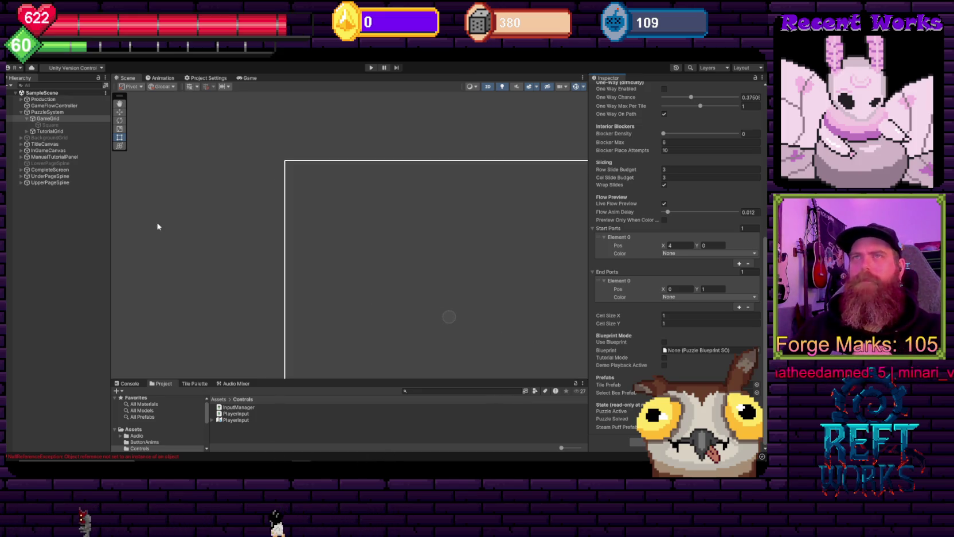
scroll(311, 204, "down", 2)
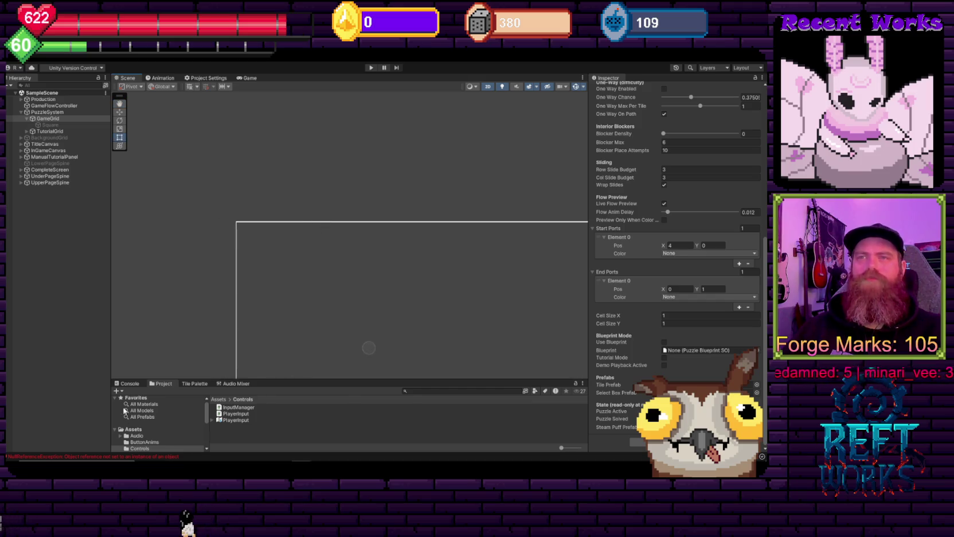
Read the NullReferenceException in the Console, then select the Square object to inspect its sprite.
left_click(130, 383)
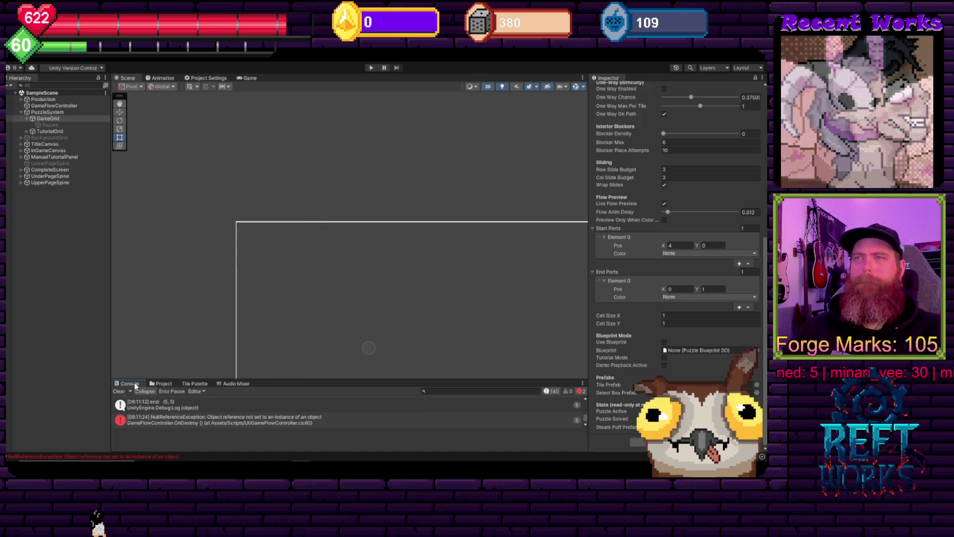
left_click(228, 419)
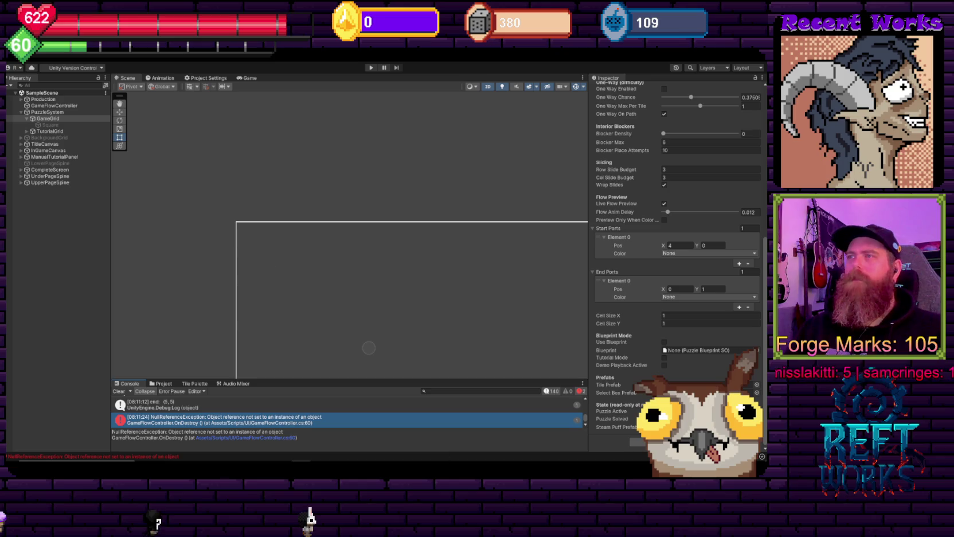
mouse_move(340, 465)
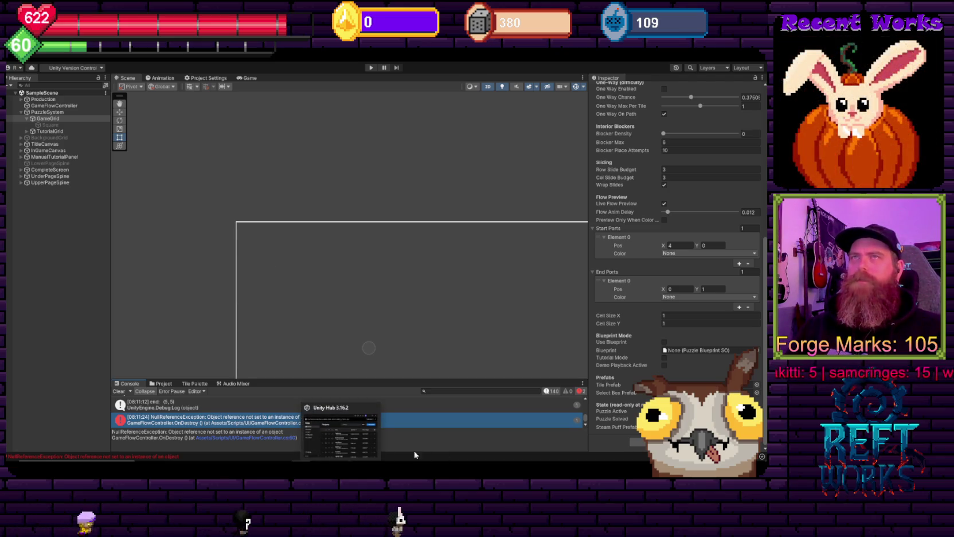
scroll(655, 252, "up", 10)
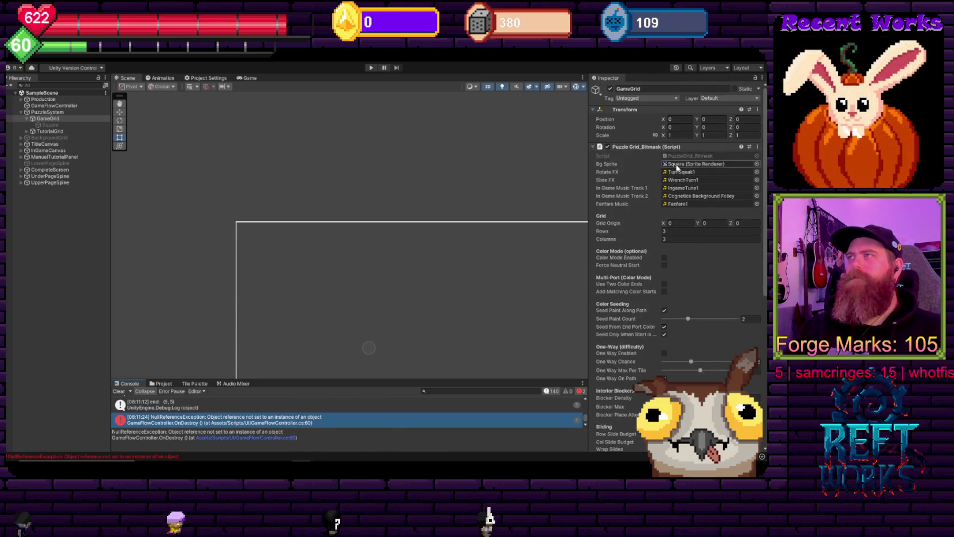
left_click(41, 125)
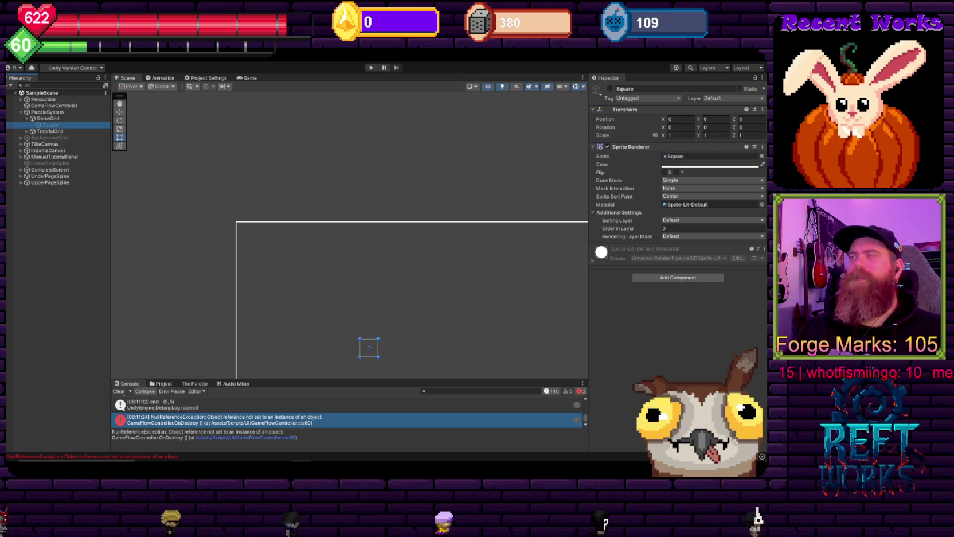
Create a 2D Square sprite as a child of PuzzleGrid.
key("alt+Tab")
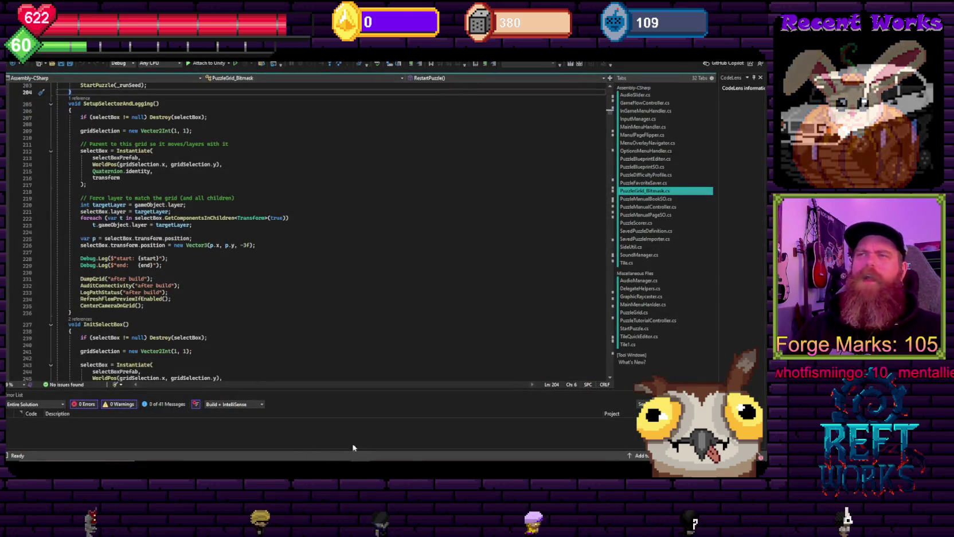
key("alt+Tab")
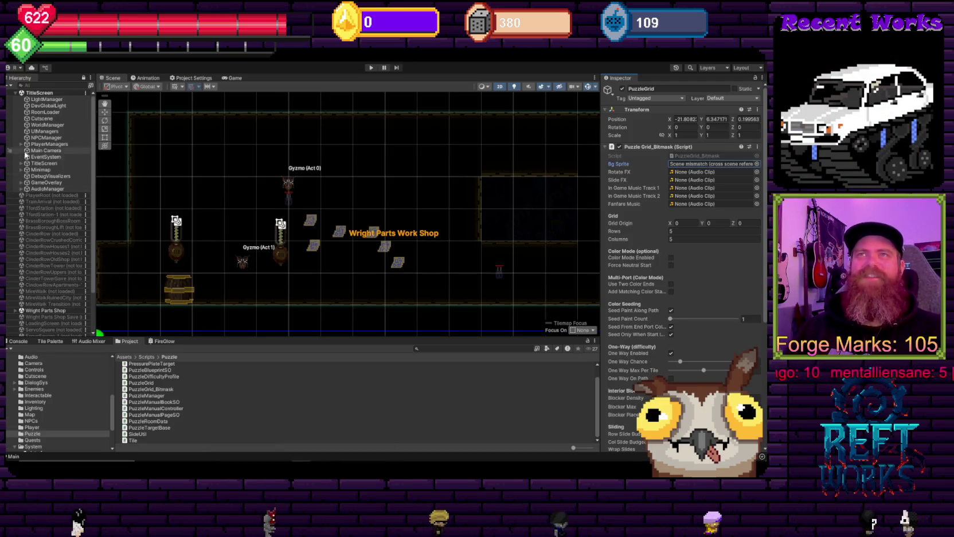
right_click(52, 332)
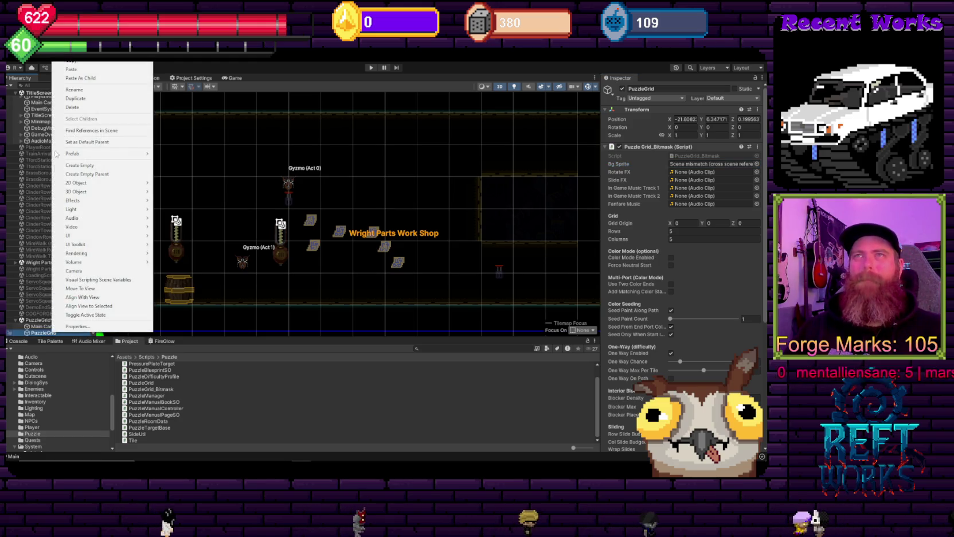
mouse_move(132, 183)
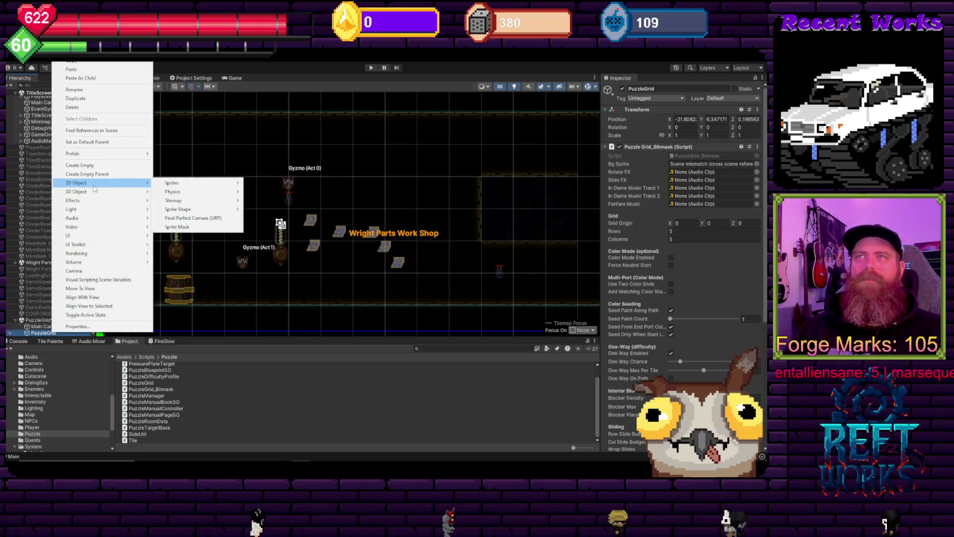
mouse_move(224, 183)
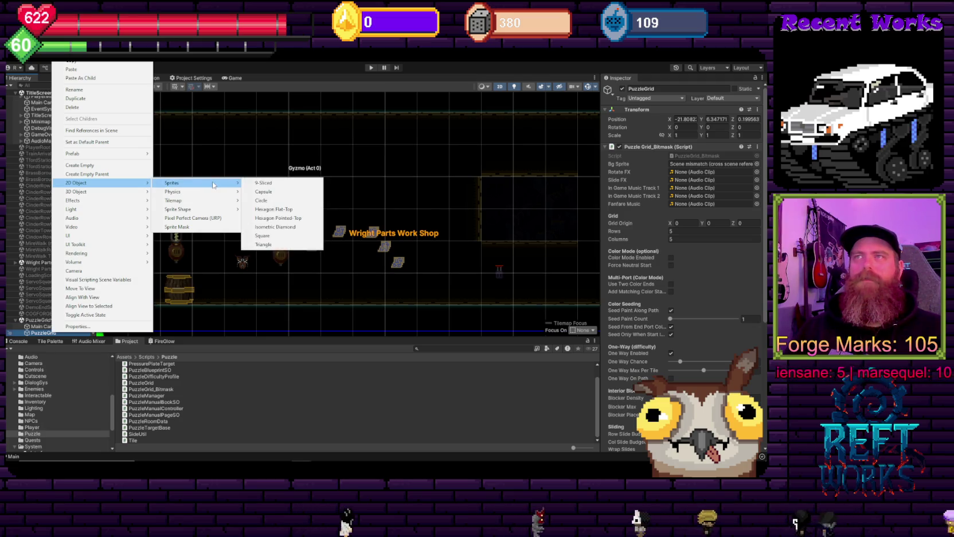
left_click(262, 235)
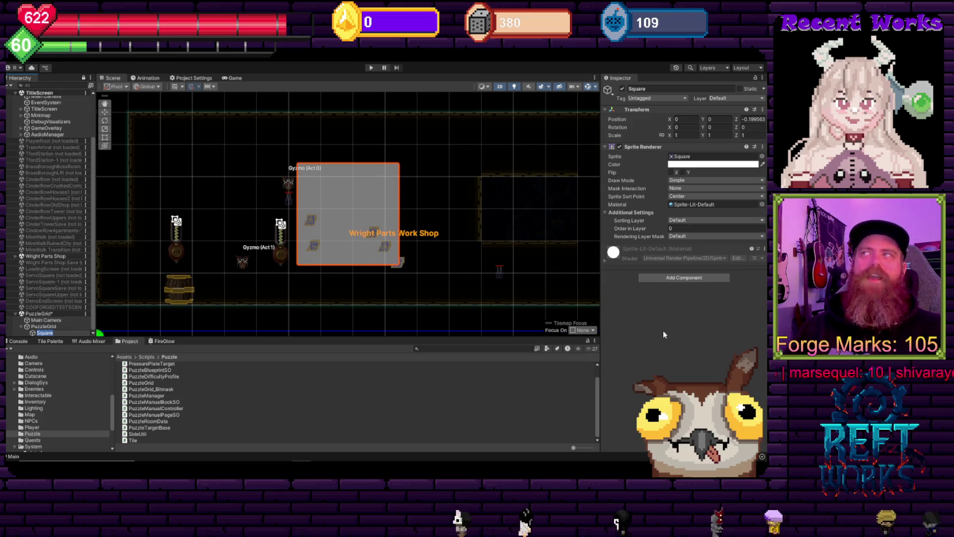
Set the Square's Z position to 0 and go back to the FlowPuzzle project.
left_click(754, 119)
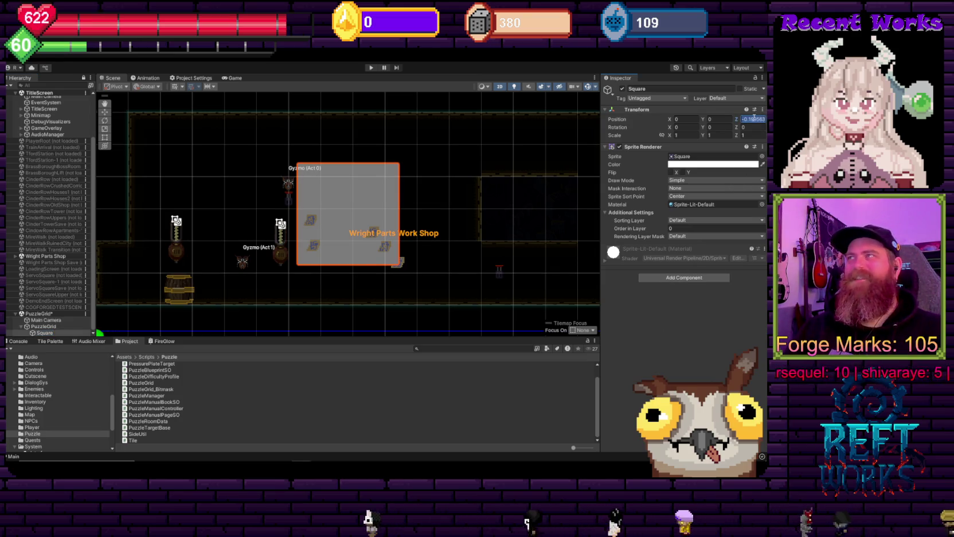
type("0")
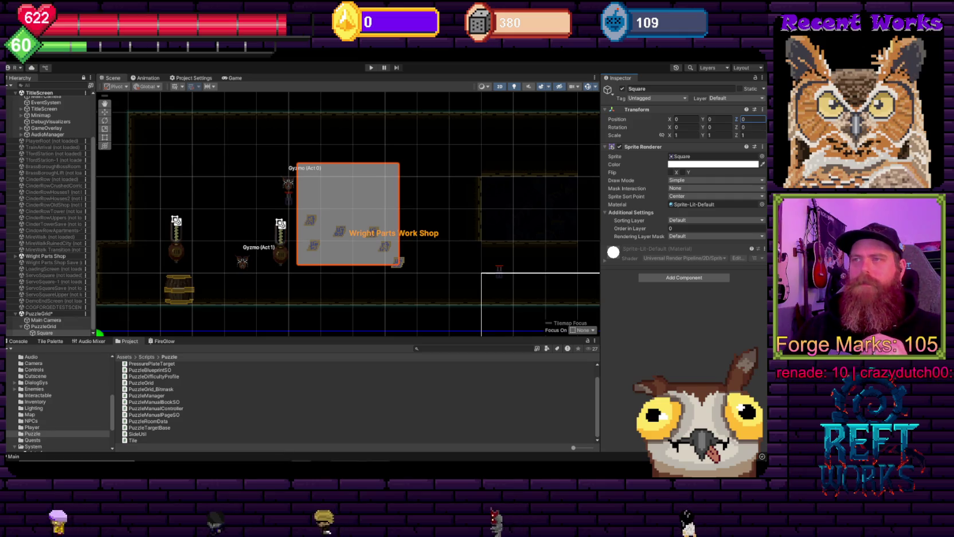
left_click(337, 426)
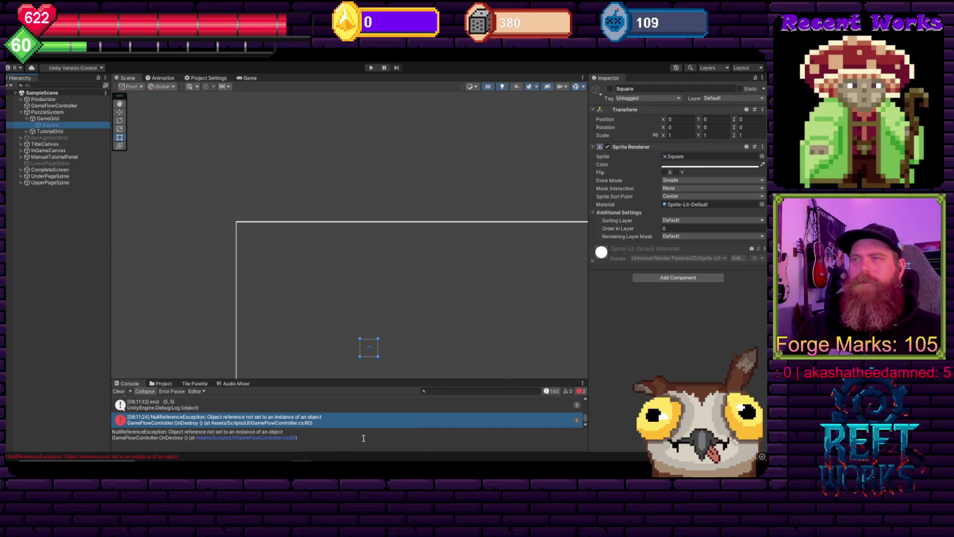
Color the Square's Sprite Renderer dark grey (41403F) and deactivate the Square object.
key("alt+Tab")
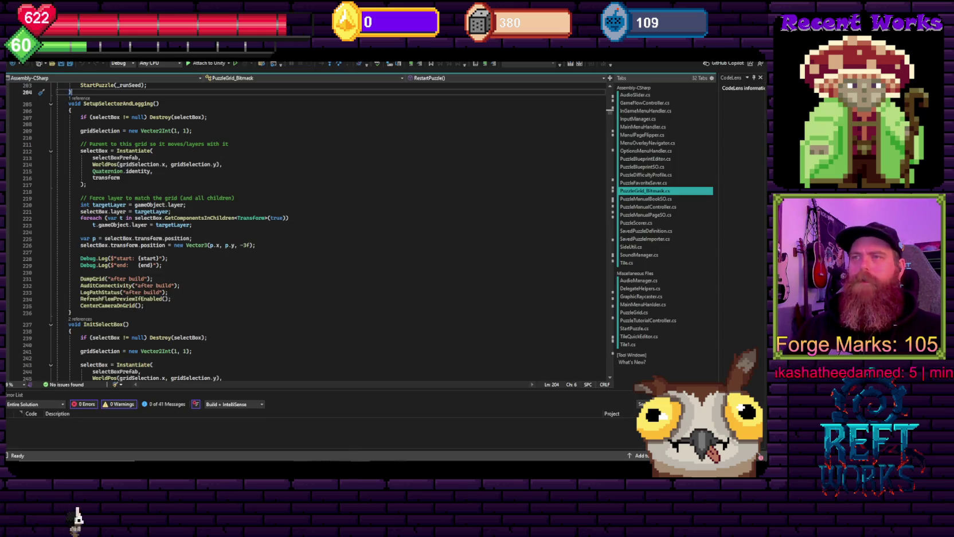
key("alt+Tab")
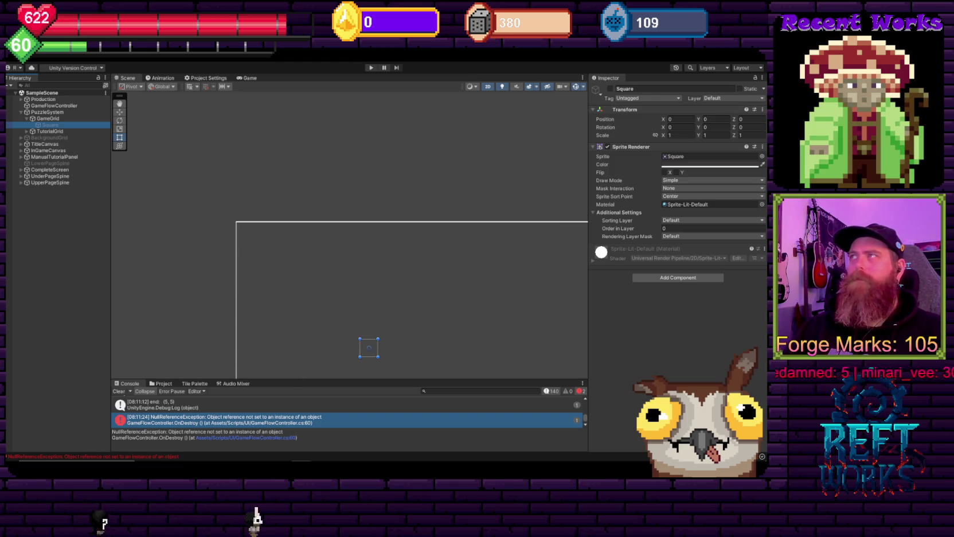
key("alt+Tab")
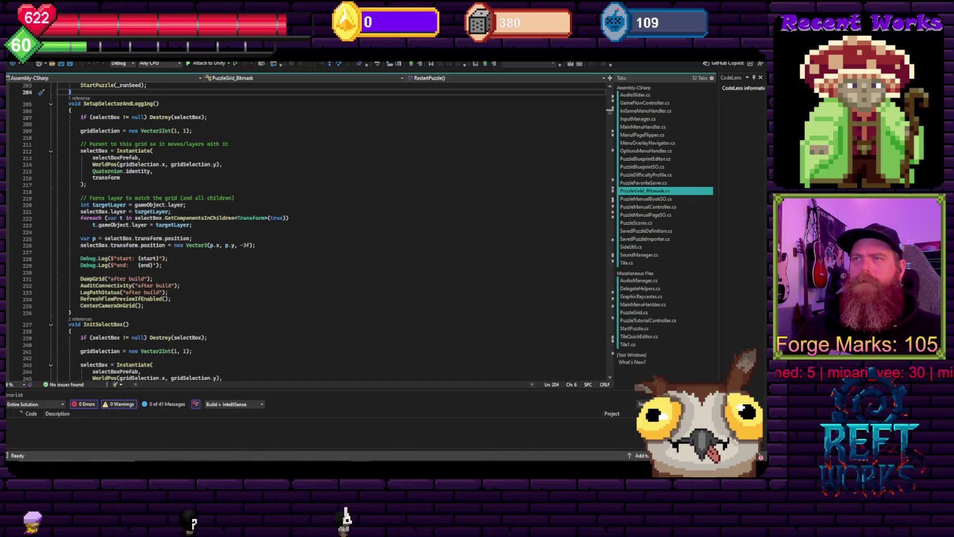
key("alt+Tab")
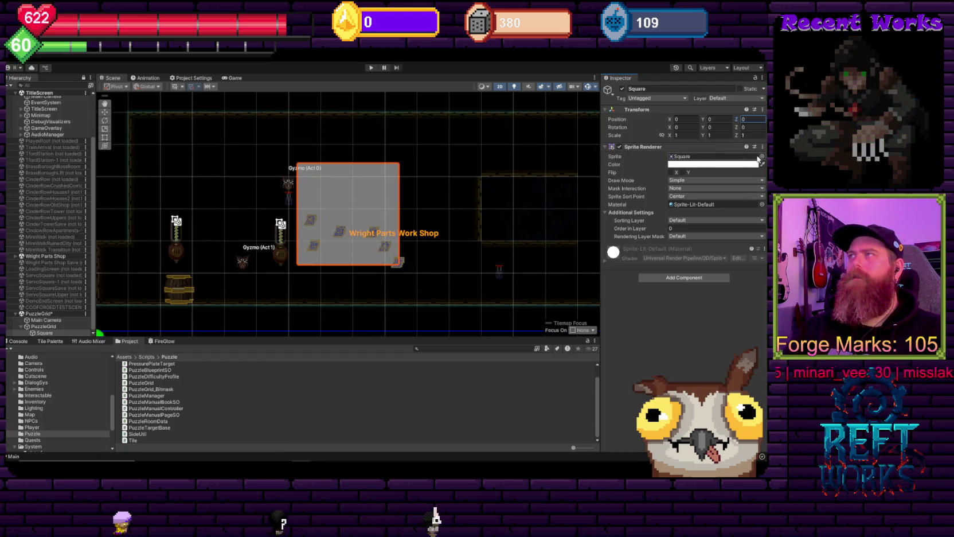
left_click(745, 164)
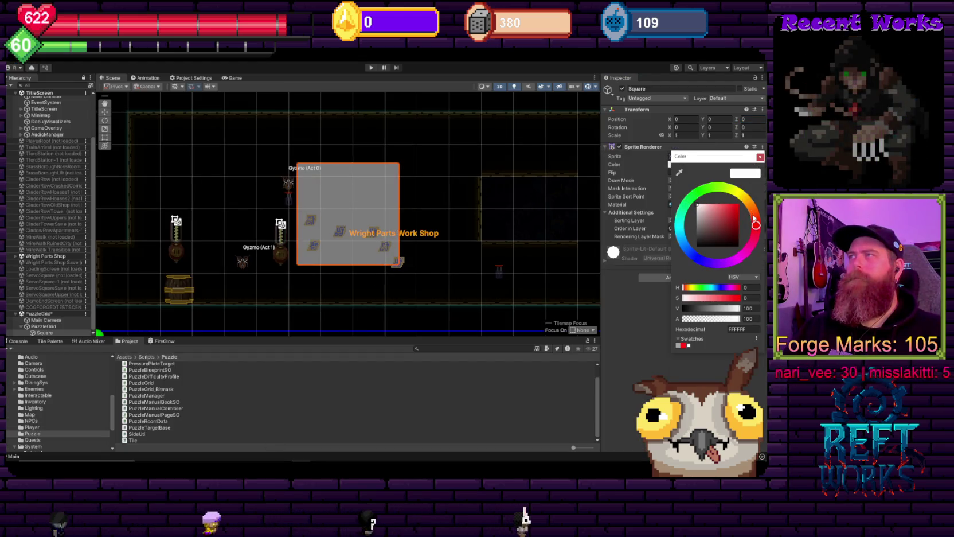
left_click_drag(753, 218, 704, 236)
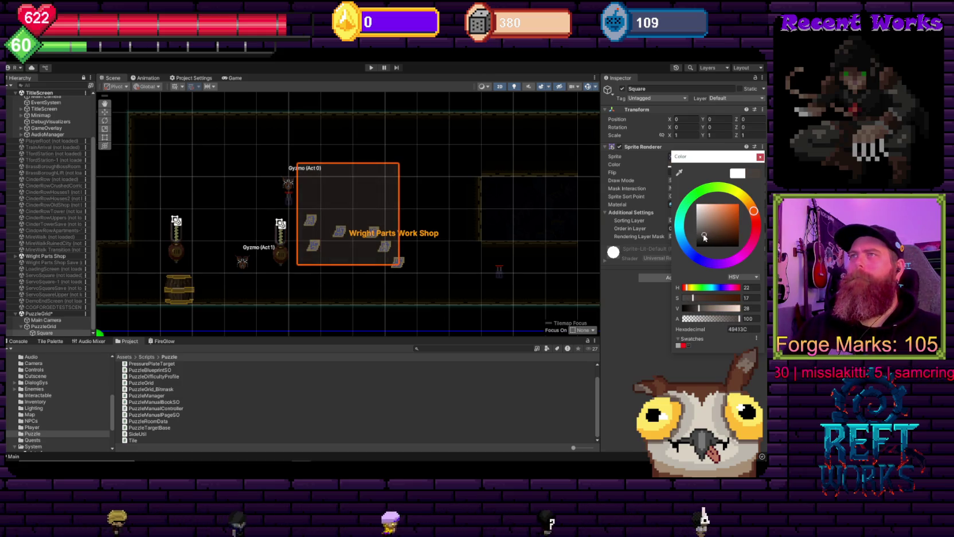
left_click(759, 156)
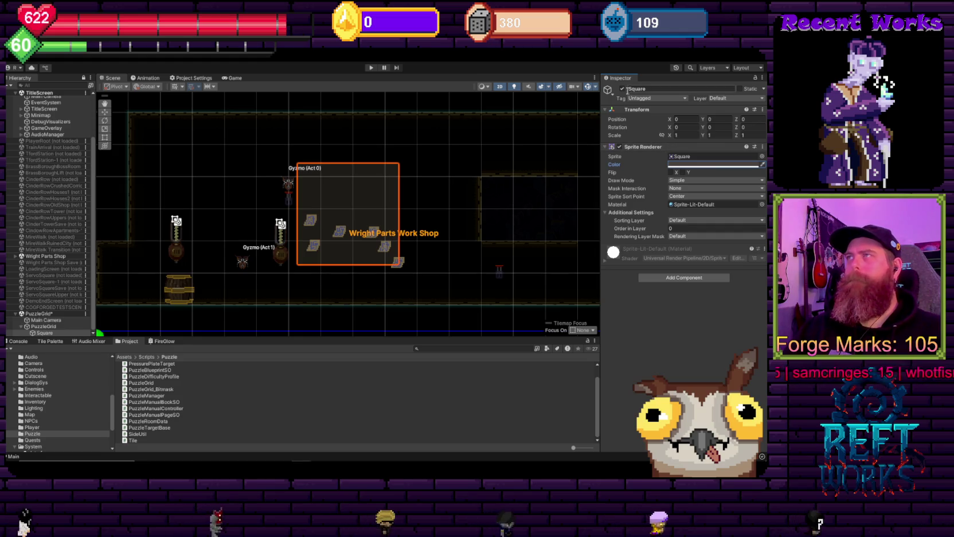
left_click(622, 88)
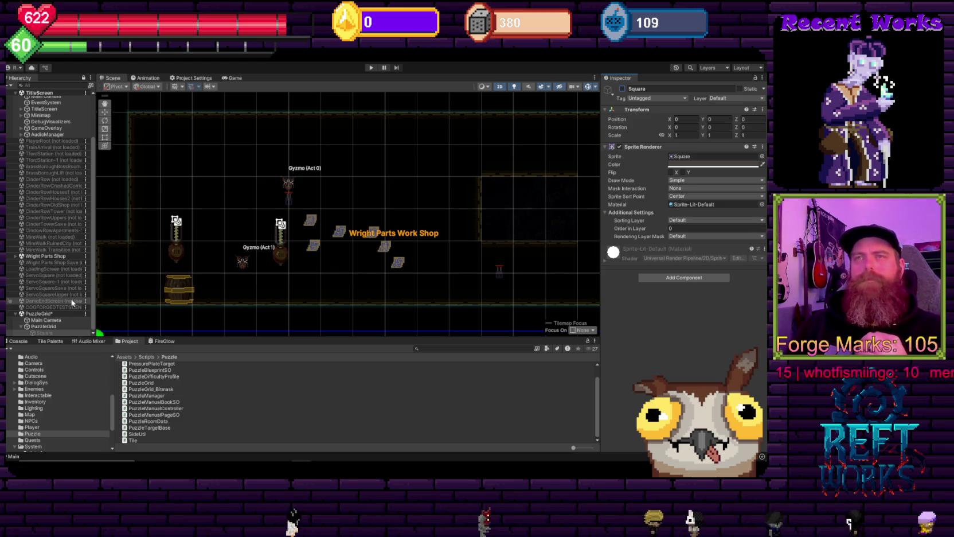
left_click(44, 326)
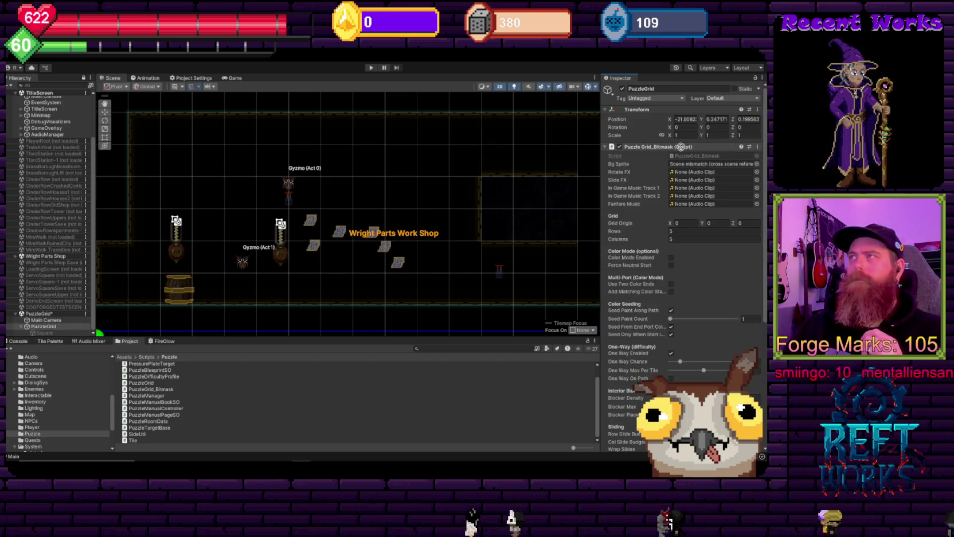
Check PuzzleGrid's Bg Sprite and puzzle settings, then show the Assets/Prefabs folder.
left_click(683, 165)
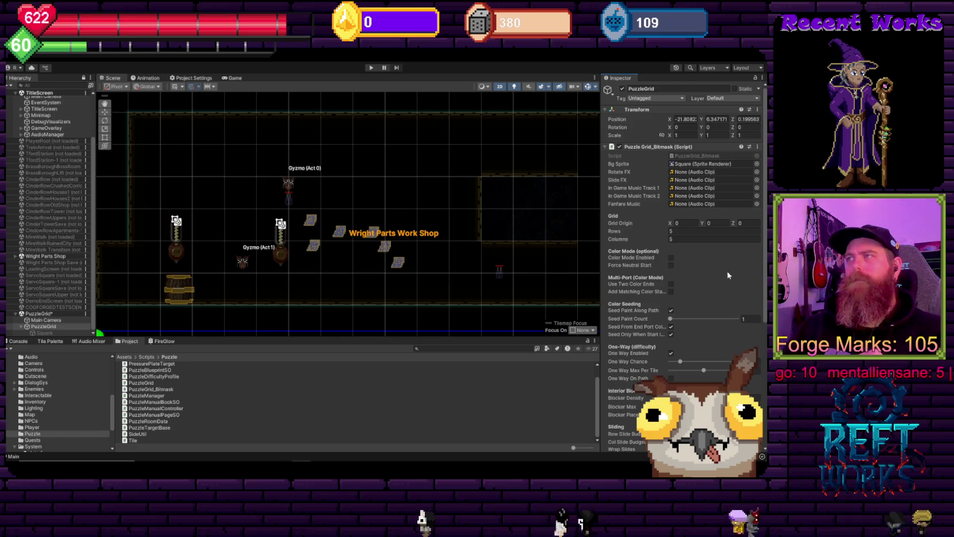
scroll(716, 304, "down", 5)
scroll(716, 304, "down", 2)
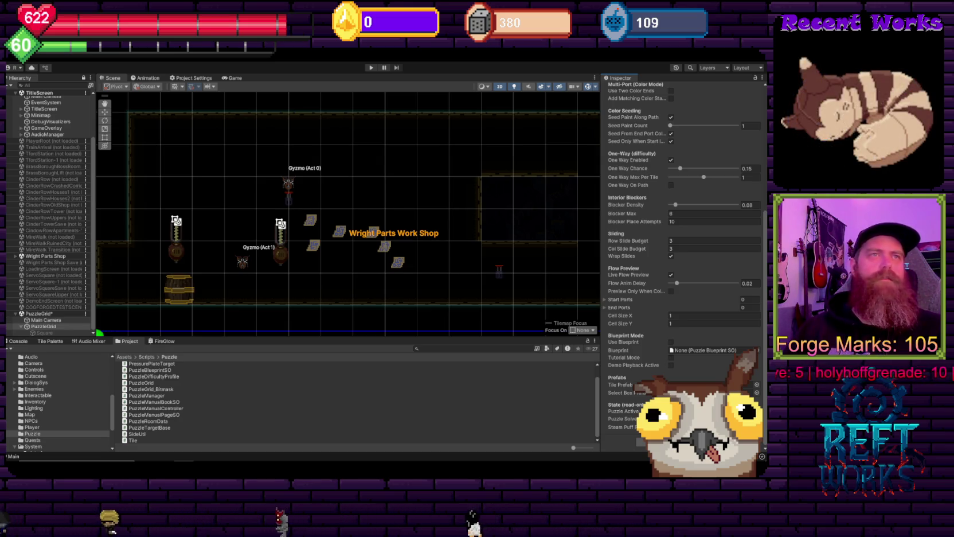
scroll(69, 395, "up", 4)
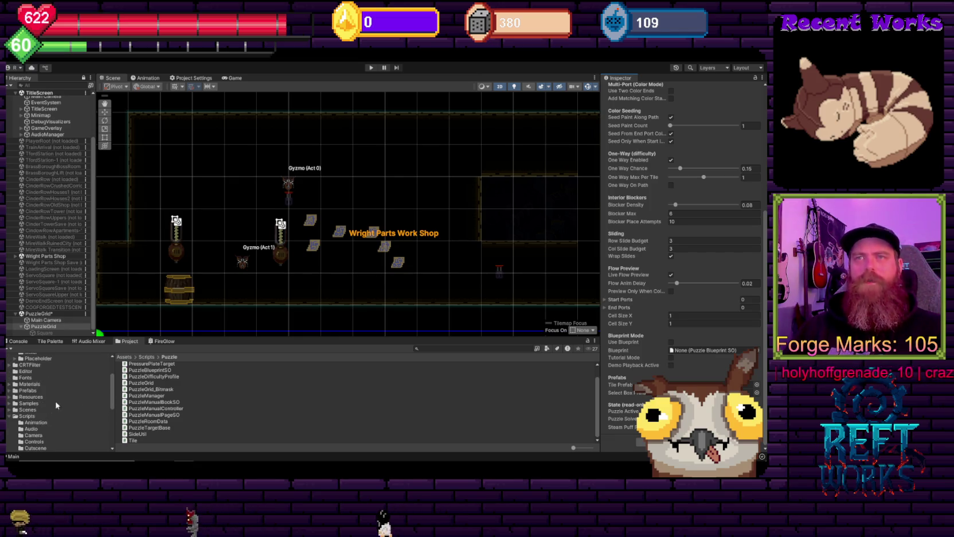
scroll(41, 418, "up", 4)
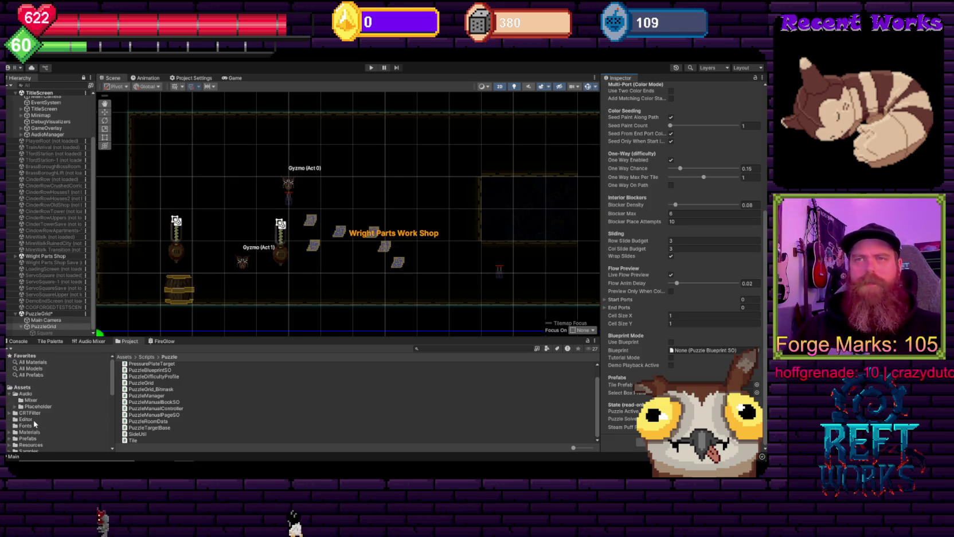
left_click(36, 438)
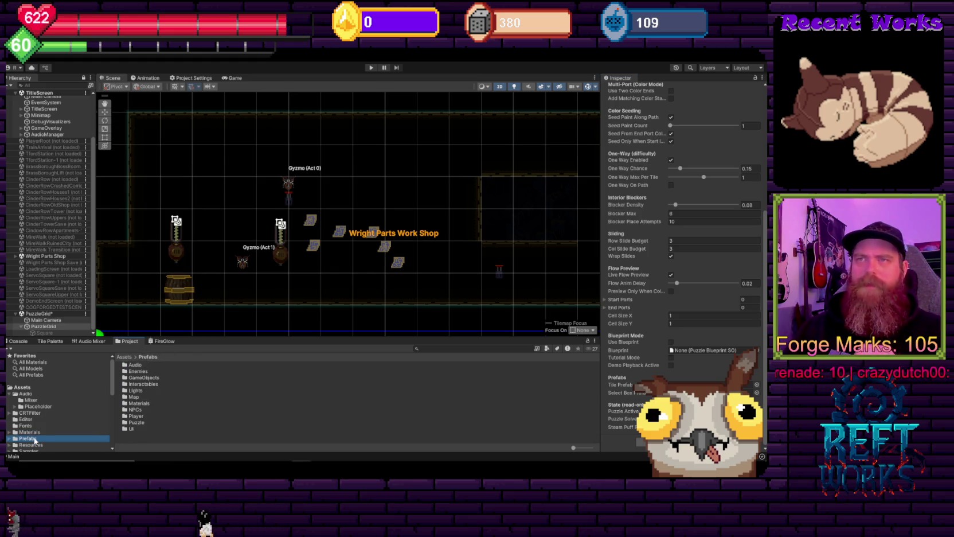
Open Prefabs/Puzzle and inspect the SelectBox, SteamPuff and TilePrefab prefabs.
double_click(136, 422)
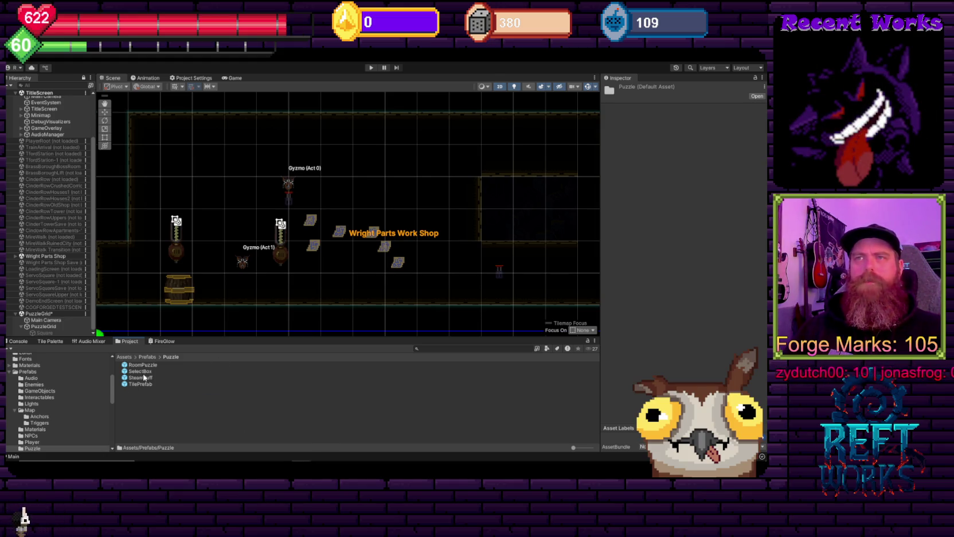
left_click(140, 371)
left_click(147, 378)
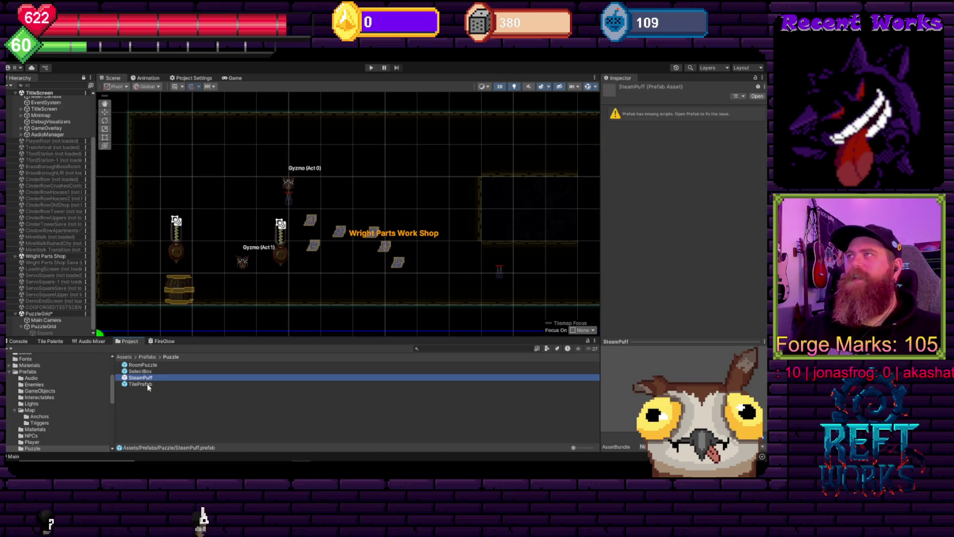
left_click(141, 383)
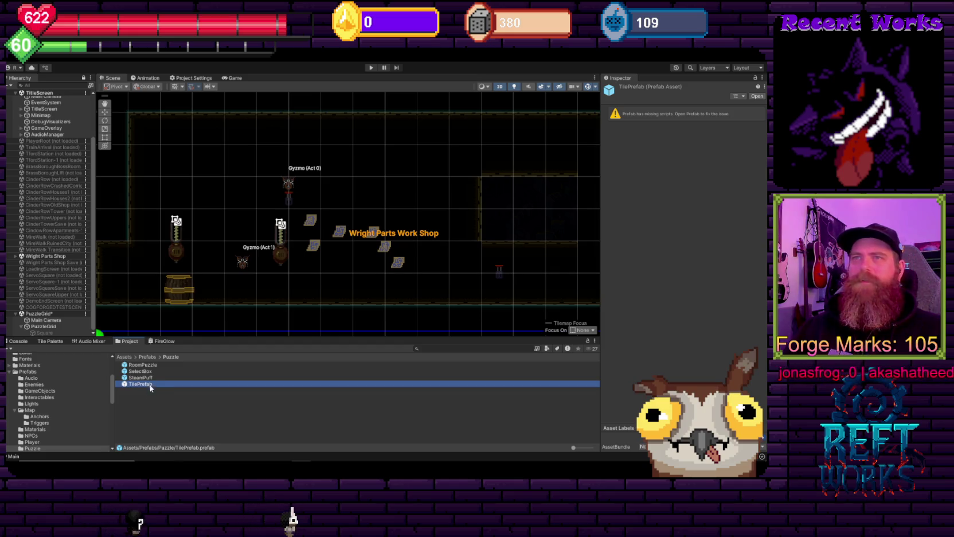
left_click(148, 371)
left_click(172, 410)
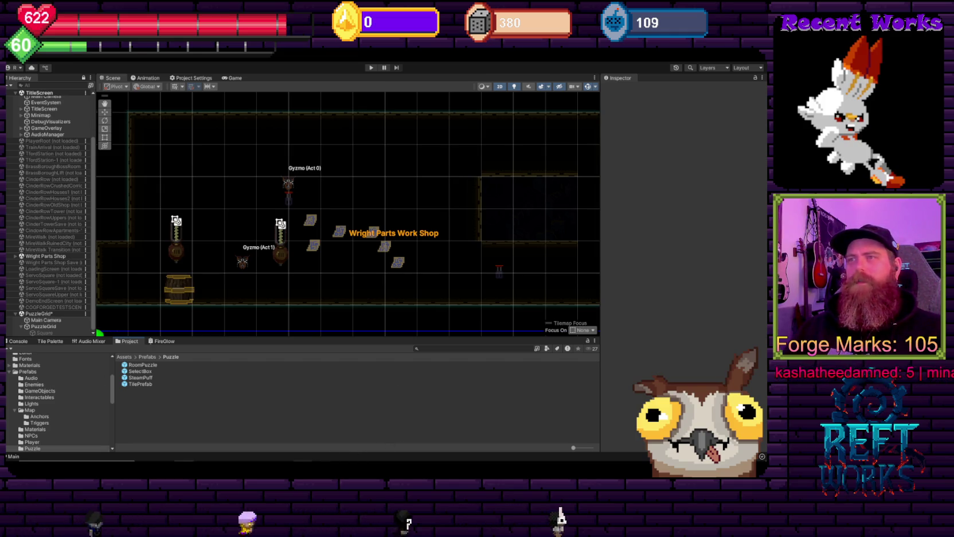
In the FlowPuzzle project, enlarge the Project browser and open Assets/Prefab/Puzzle.
left_click(276, 423)
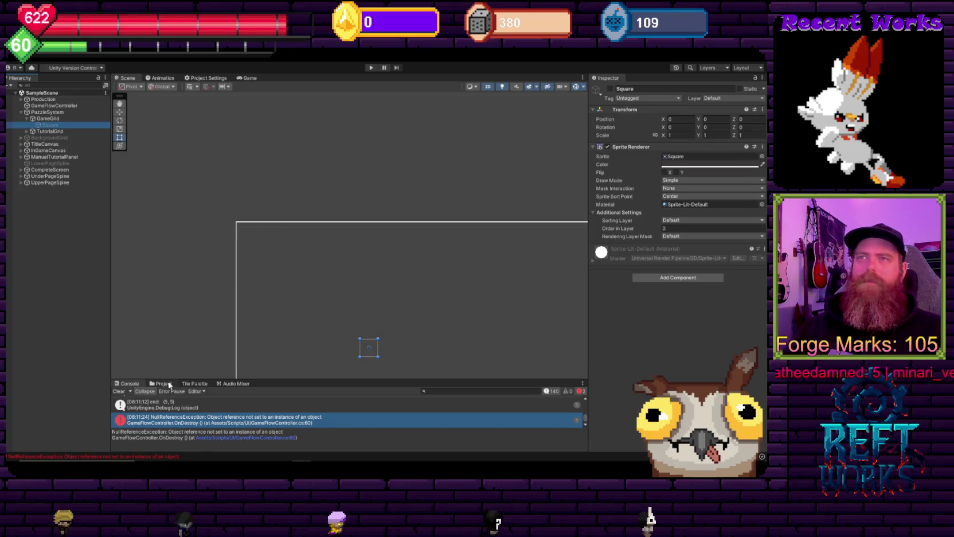
left_click(166, 383)
left_click_drag(258, 380, 271, 289)
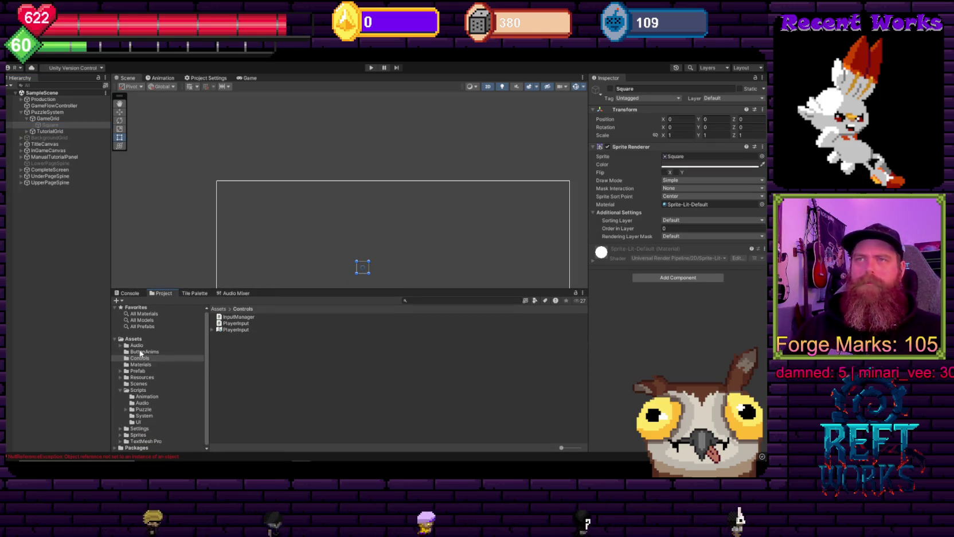
left_click(138, 371)
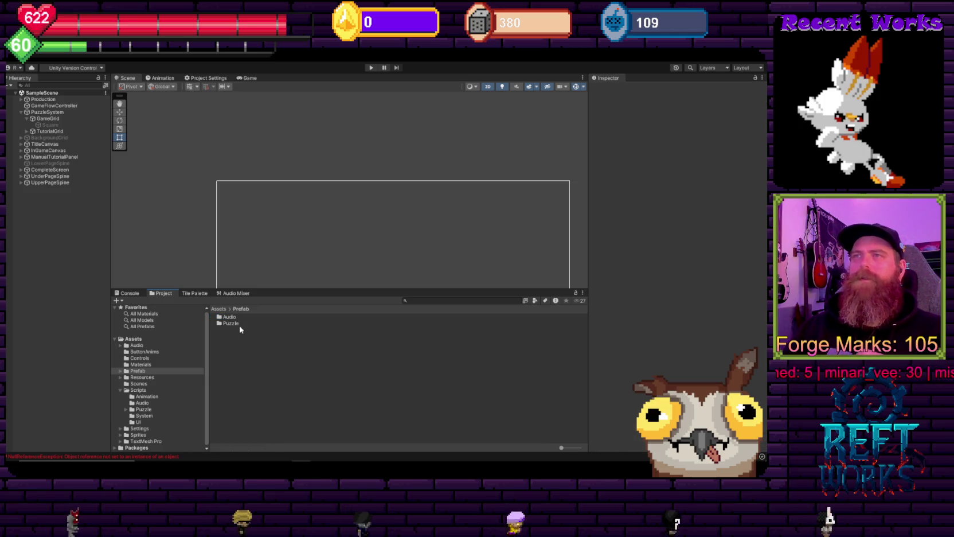
left_click(230, 323)
double_click(227, 323)
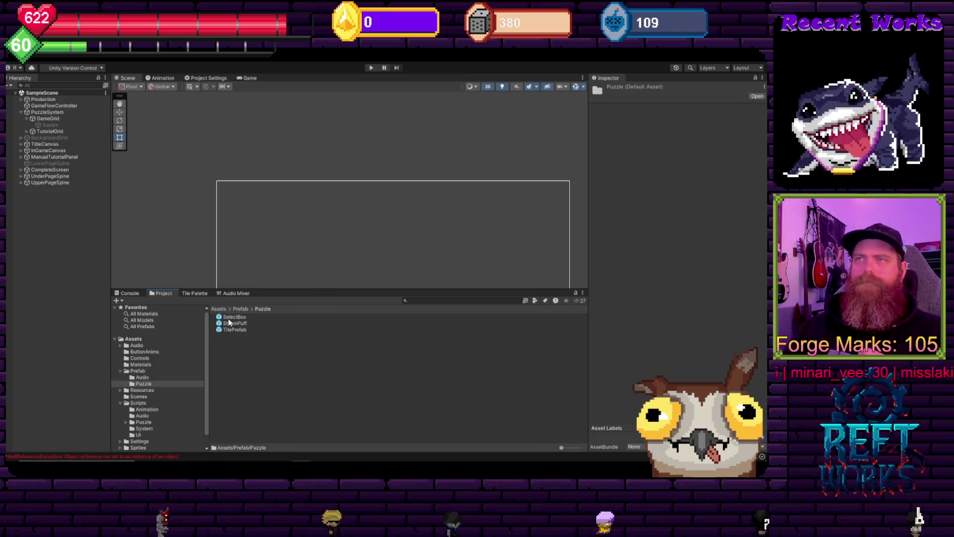
Inspect the SelectBox, SteamPuff and TilePrefab prefabs, collapsing SteamPuff's Particle System.
left_click(232, 316)
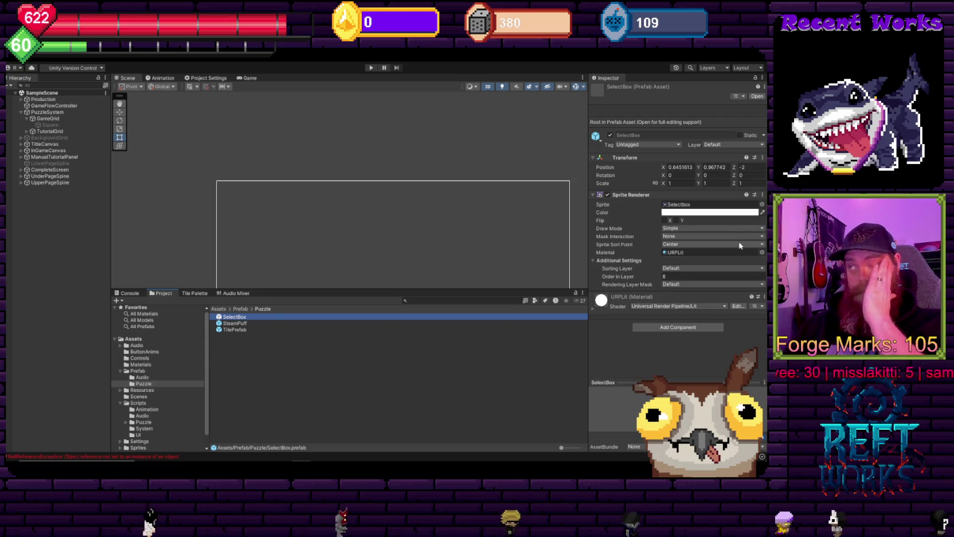
left_click(241, 324)
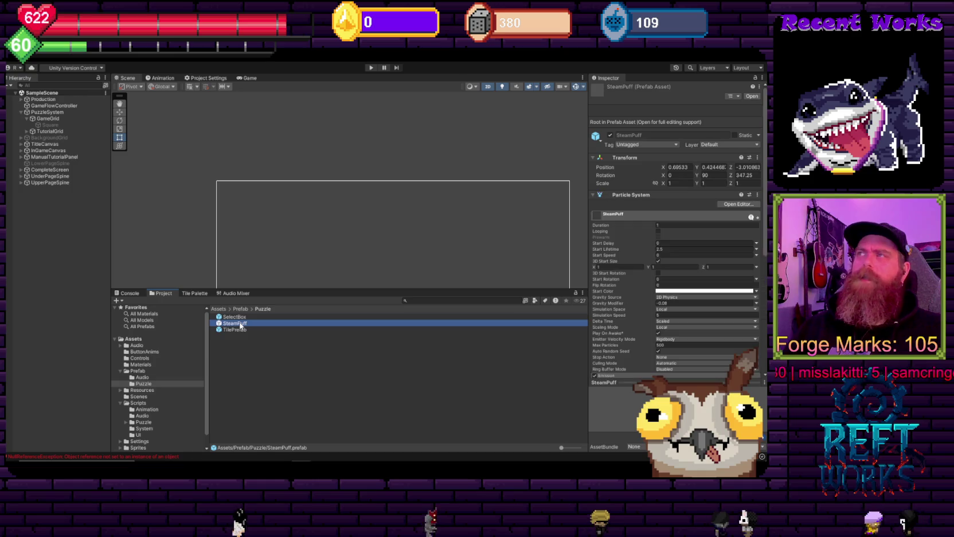
scroll(650, 255, "down", 2)
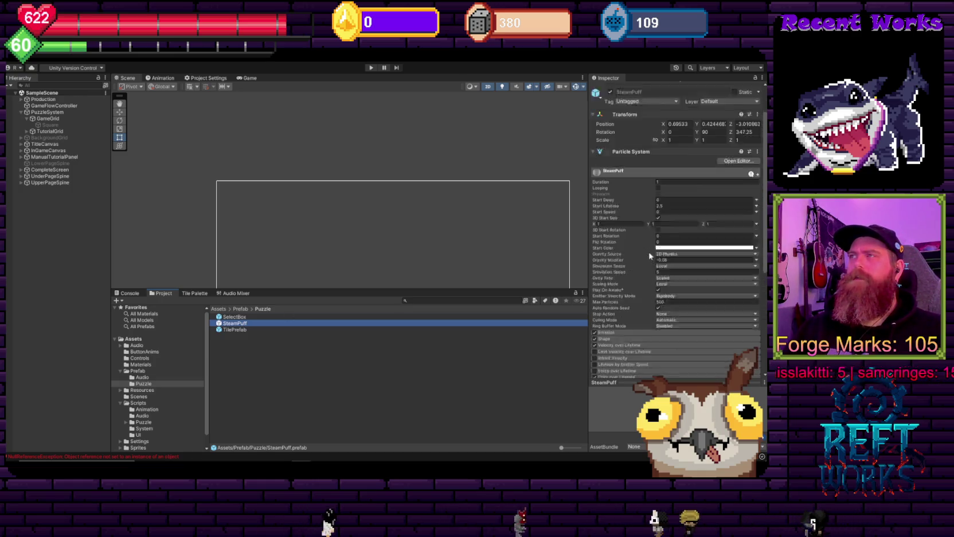
scroll(650, 255, "down", 6)
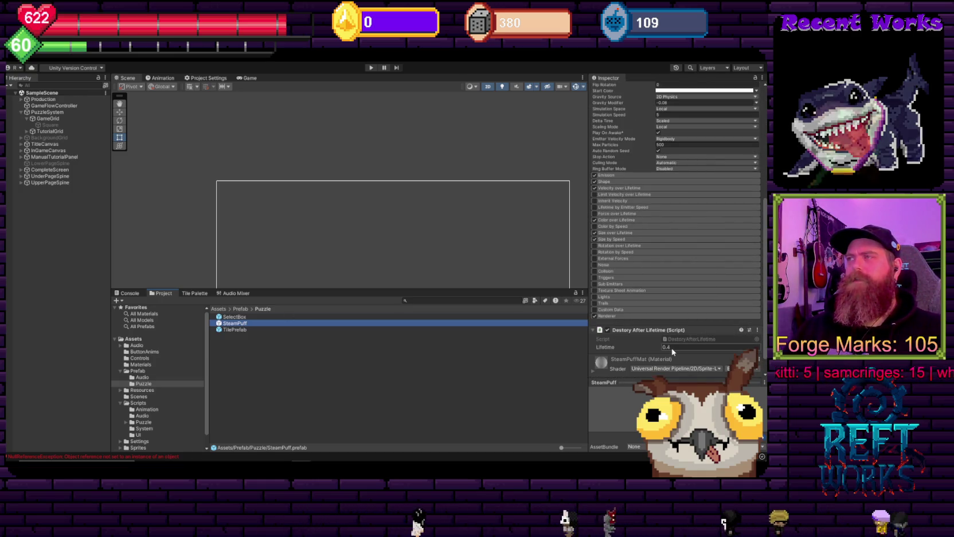
scroll(676, 253, "up", 6)
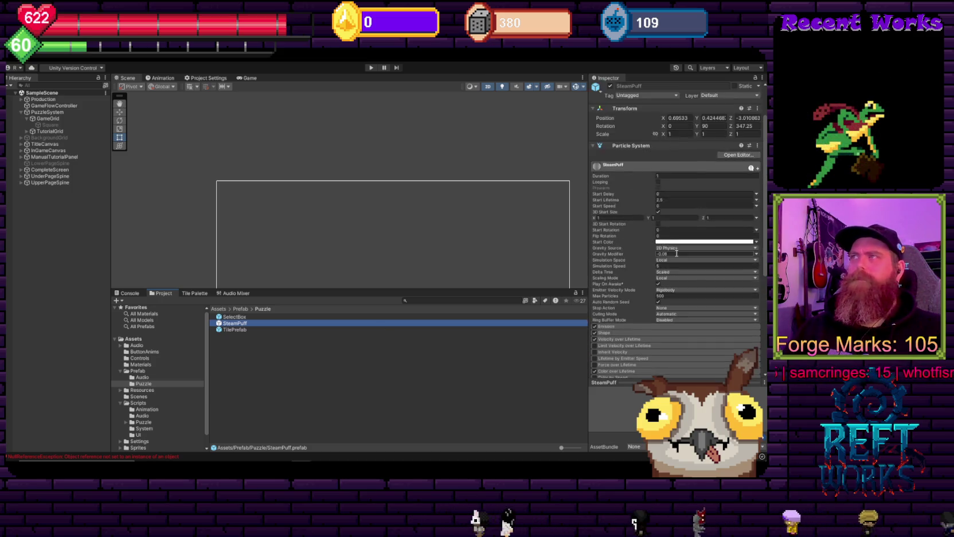
scroll(677, 253, "up", 2)
left_click(594, 197)
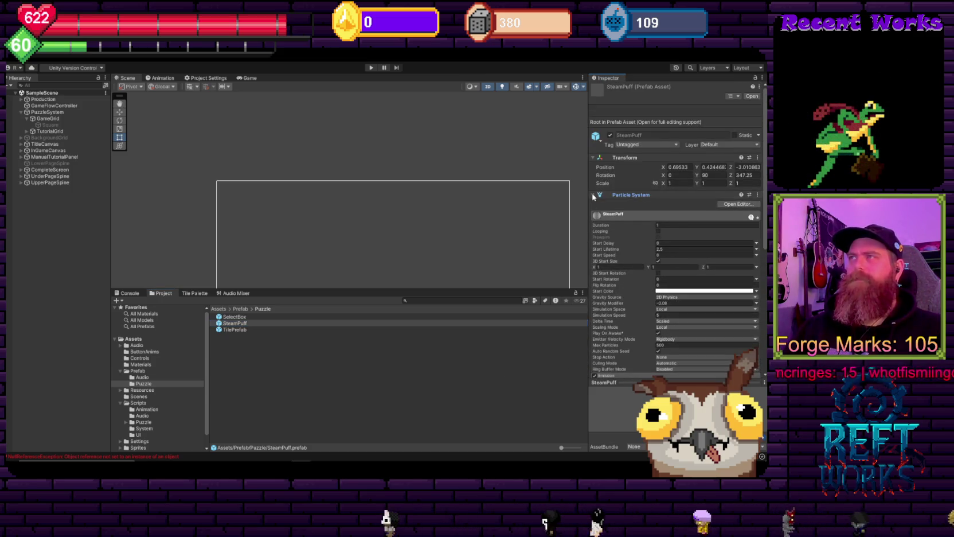
left_click(593, 195)
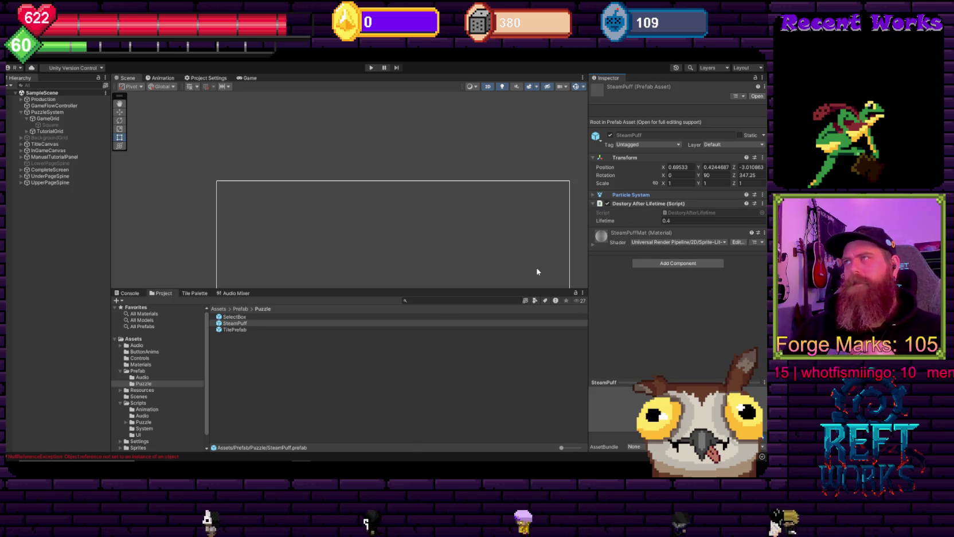
left_click(238, 330)
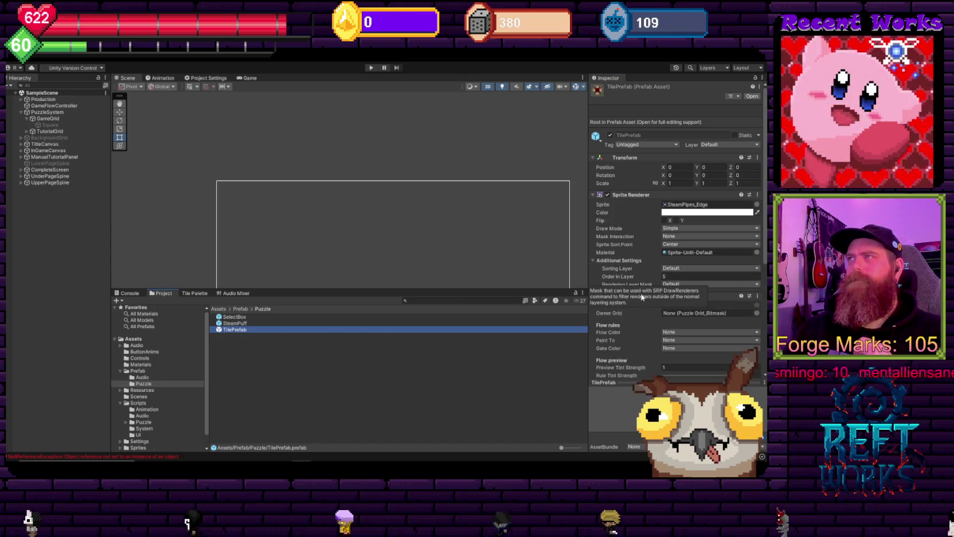
Expand TilePrefab's Pipe Sprites, Pipe Fill, Pipe Detail and Border Sprites lists to see their sprites.
scroll(645, 304, "down", 5)
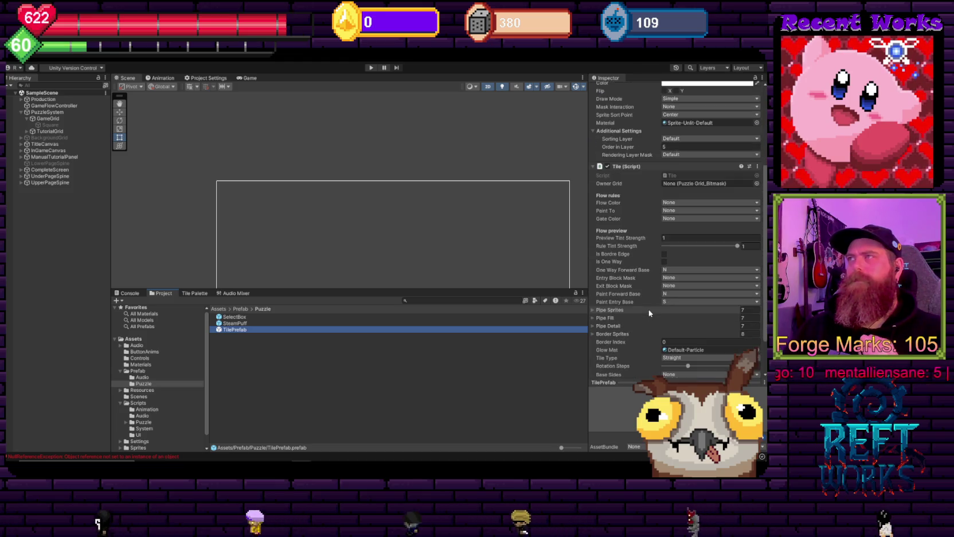
scroll(649, 314, "up", 5)
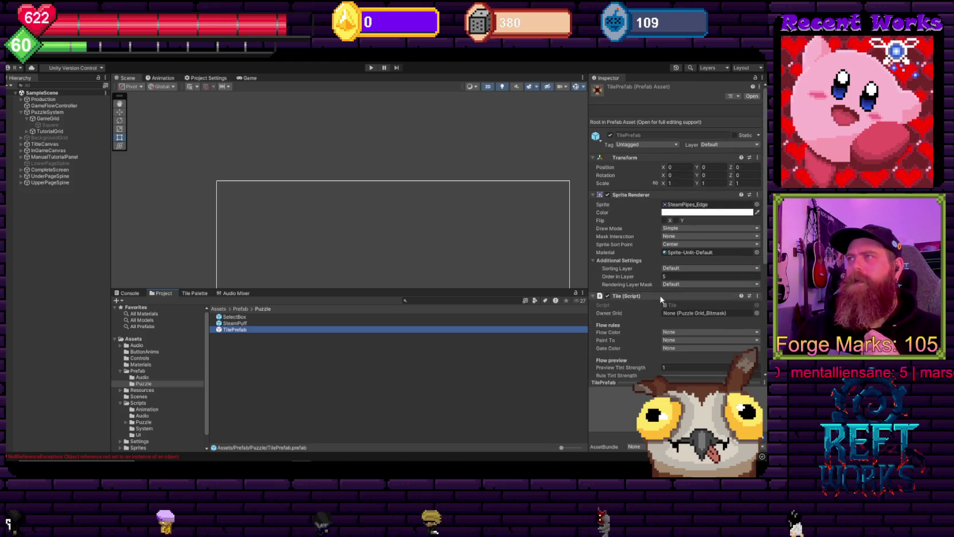
scroll(661, 299, "down", 5)
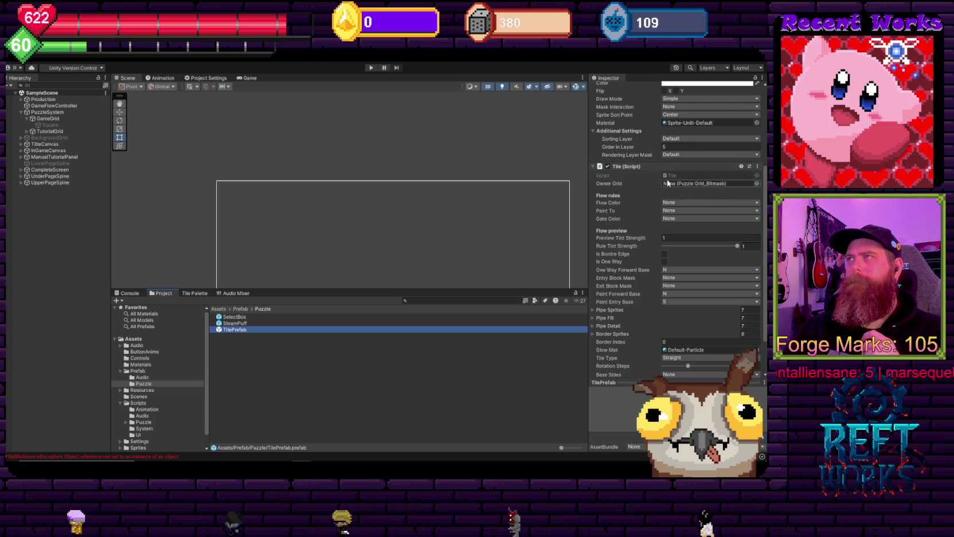
scroll(634, 186, "down", 3)
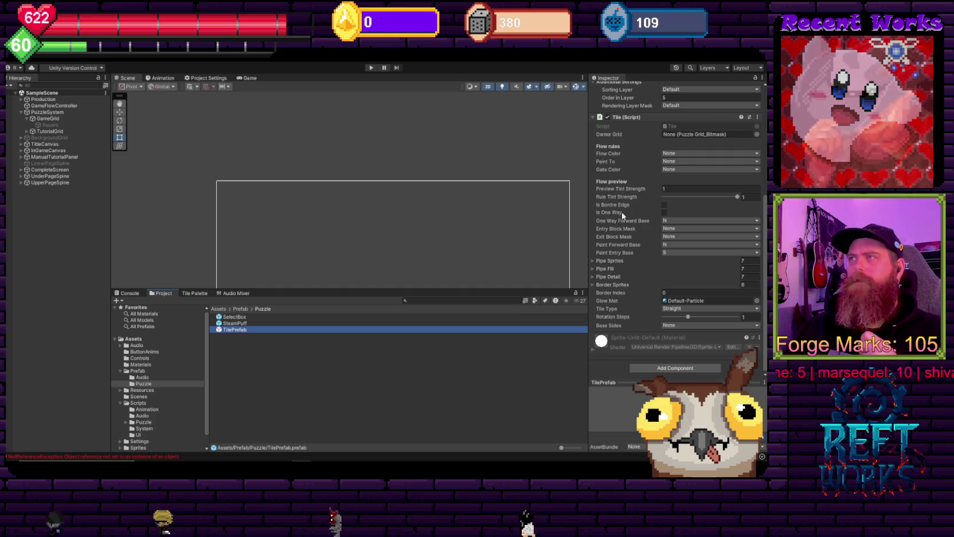
left_click(616, 261)
scroll(617, 262, "down", 4)
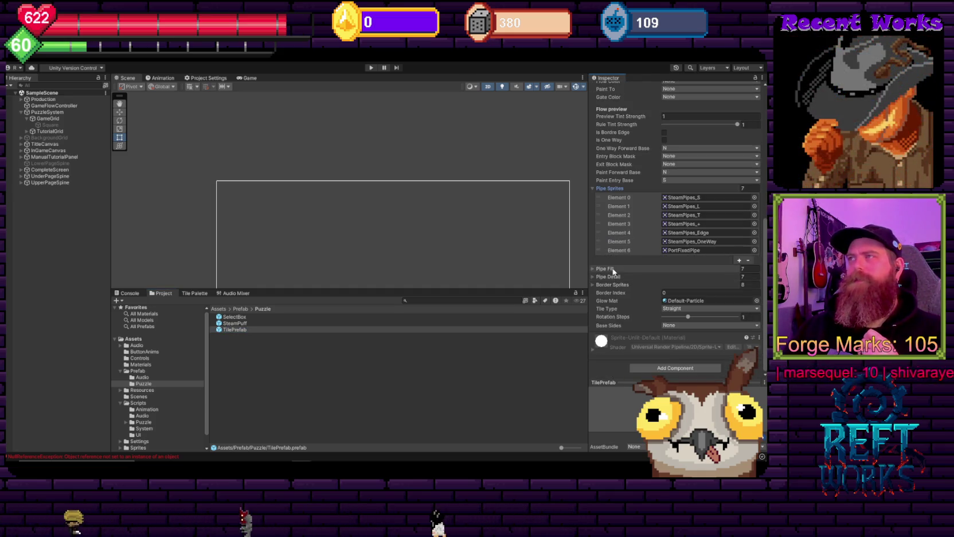
left_click(605, 268)
left_click(608, 349)
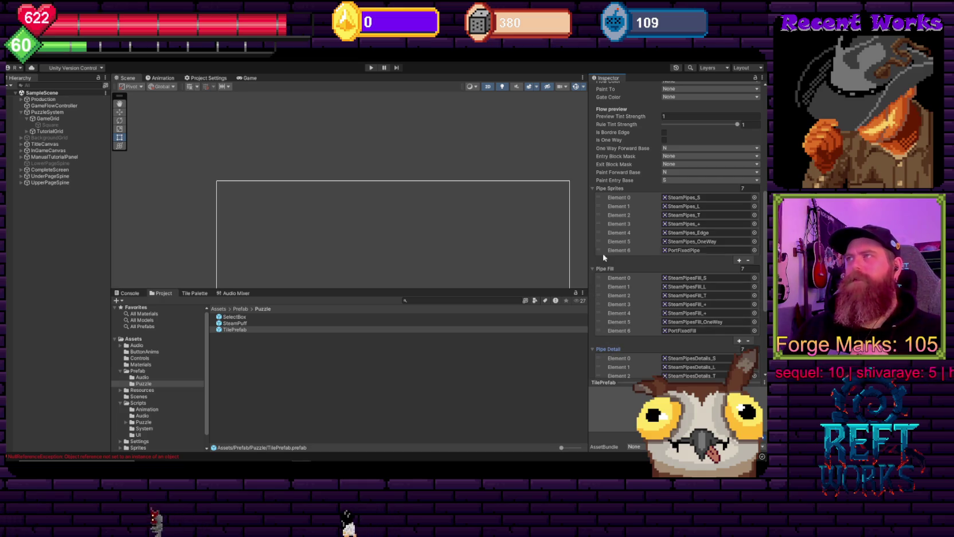
scroll(606, 269, "down", 8)
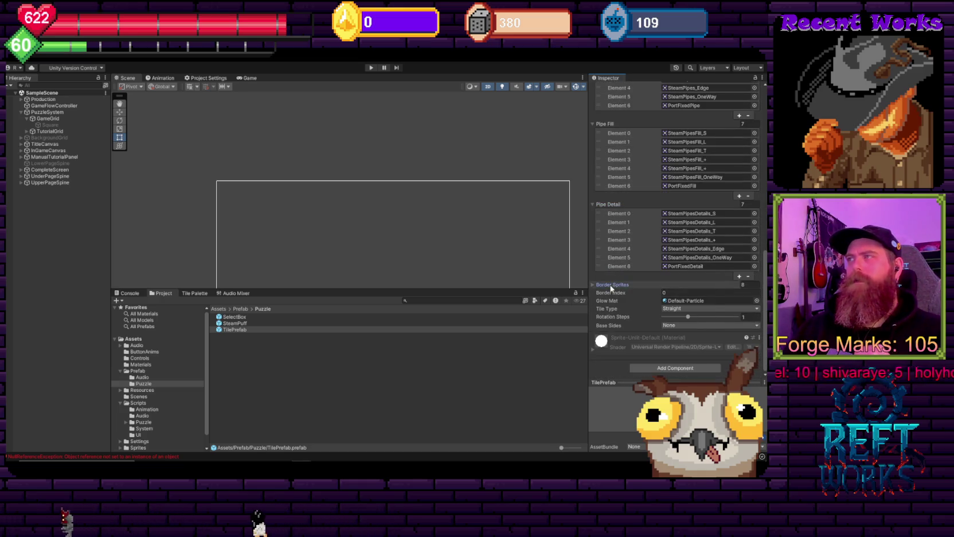
left_click(611, 284)
scroll(616, 266, "down", 5)
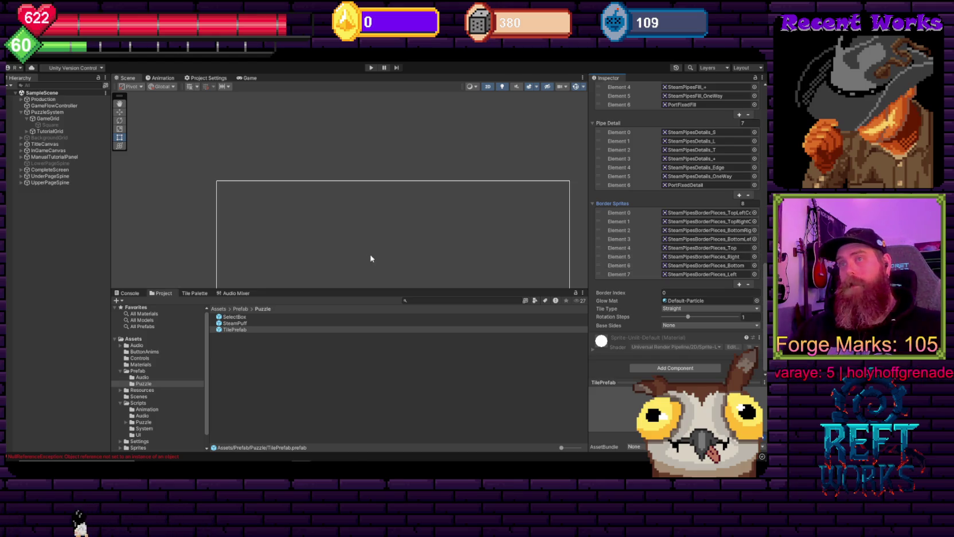
scroll(140, 429, "down", 2)
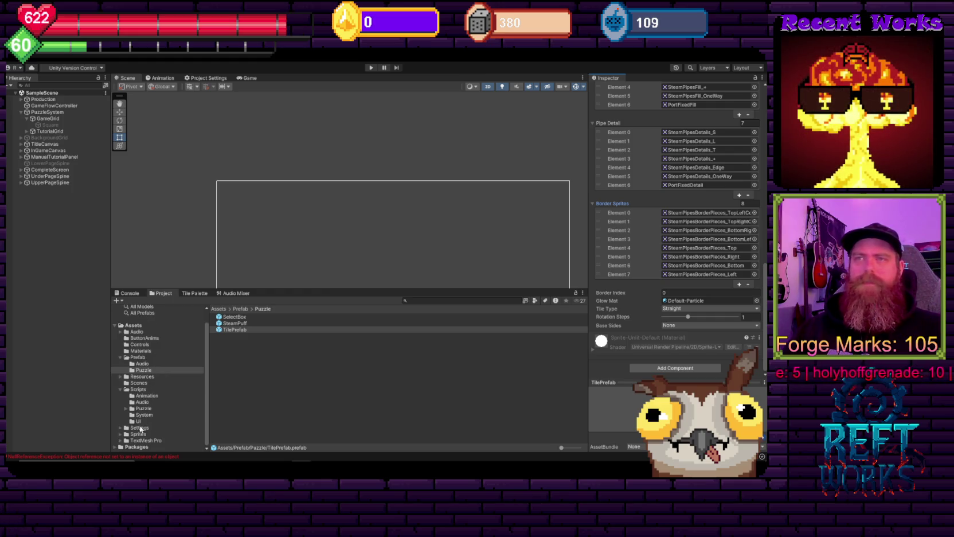
Open Assets/Sprites/Puzzle, expand SteamPipesGrid and view PortFixedDetail's import settings.
left_click(120, 434)
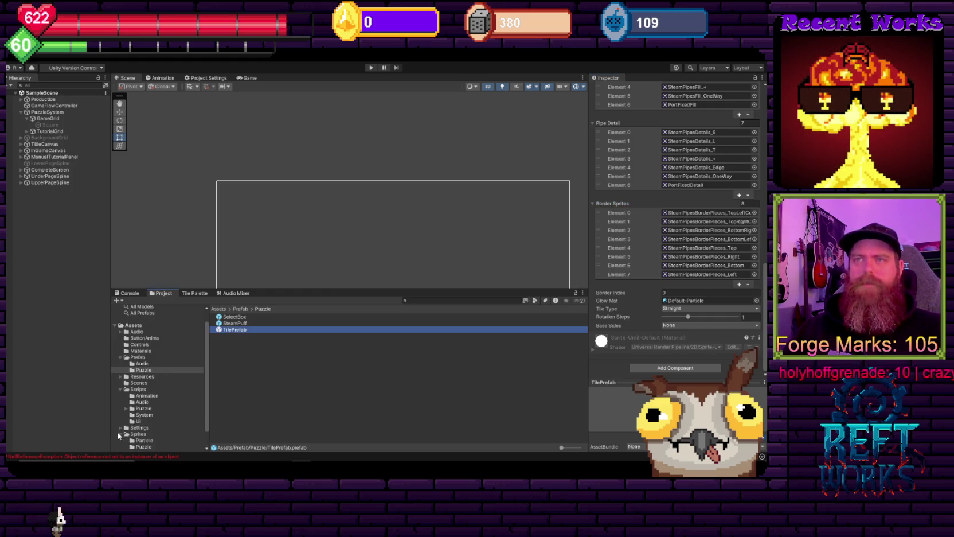
left_click(143, 428)
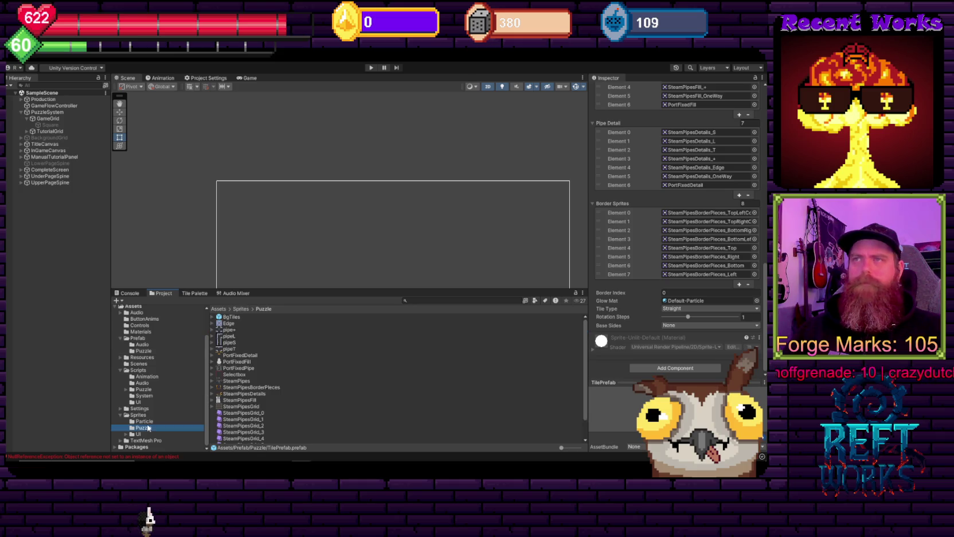
scroll(308, 379, "down", 3)
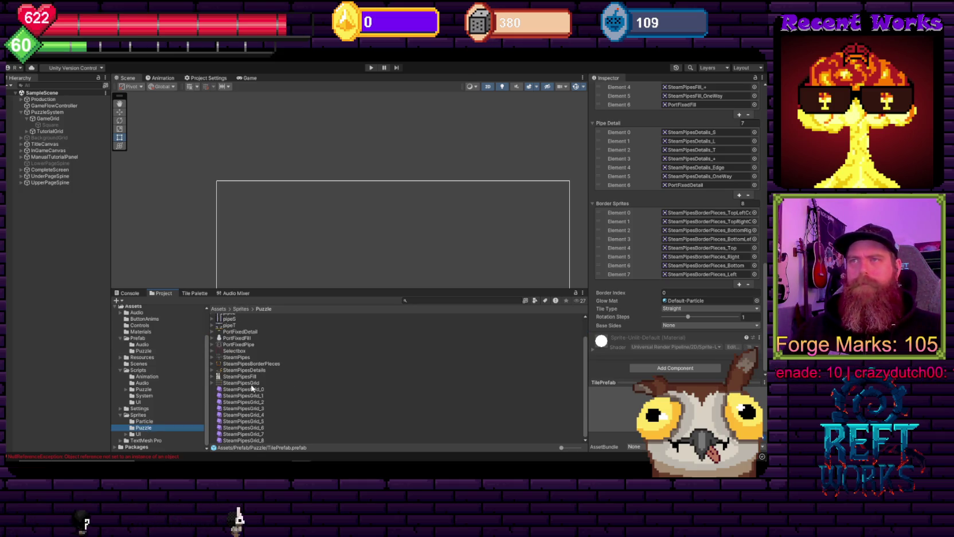
left_click(212, 385)
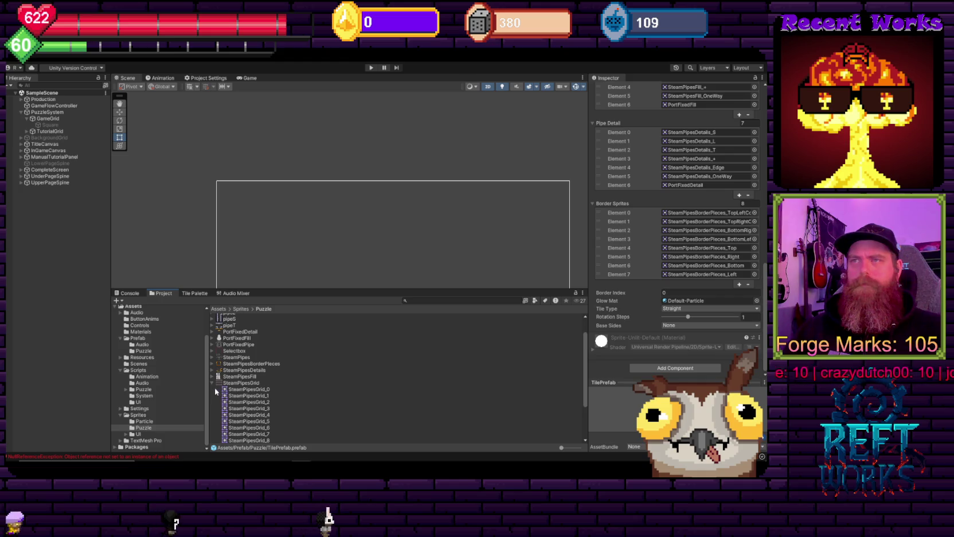
left_click(213, 385)
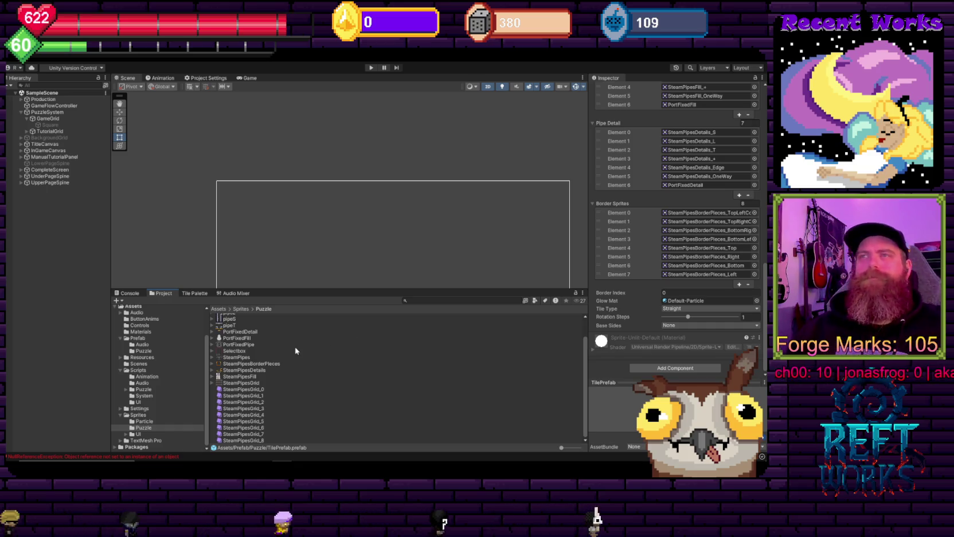
left_click(241, 332)
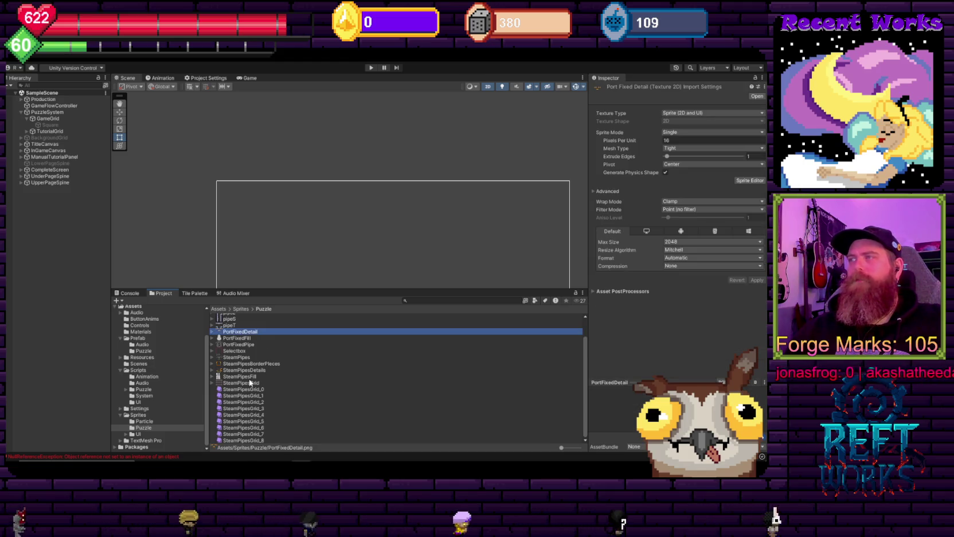
left_click_drag(652, 382, 652, 309)
scroll(287, 378, "up", 2)
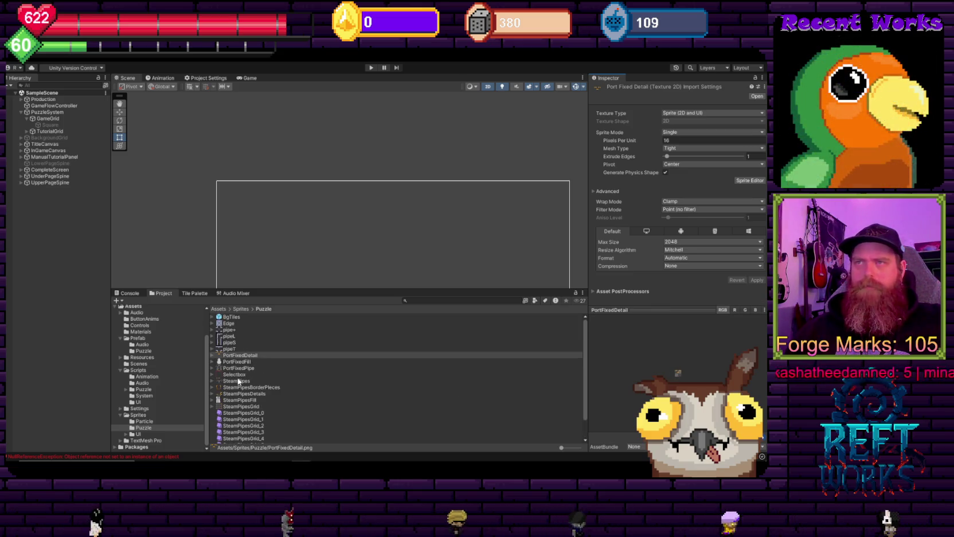
Review import settings of the SteamPipes, SteamPipesDetails, SteamPipesBorderPieces and Selectbox textures.
left_click(143, 433)
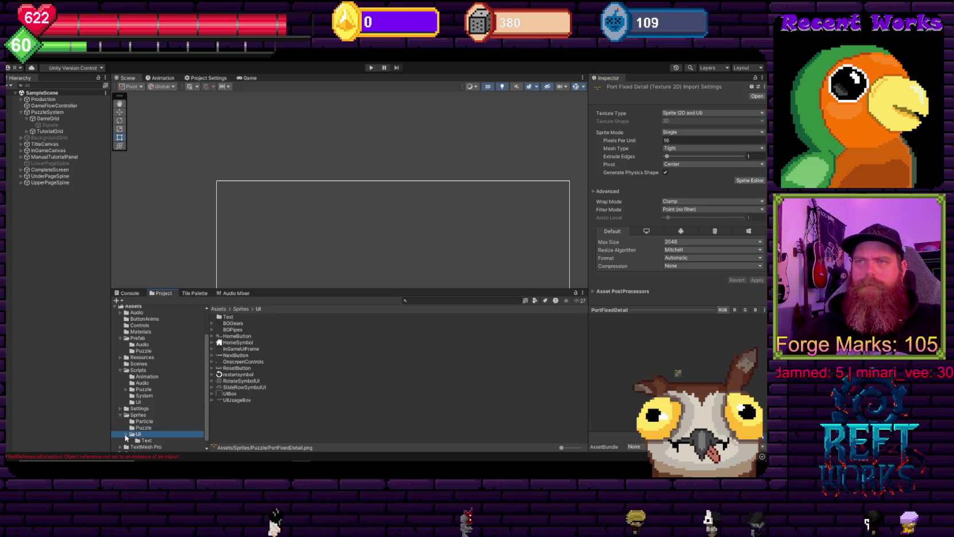
left_click(141, 428)
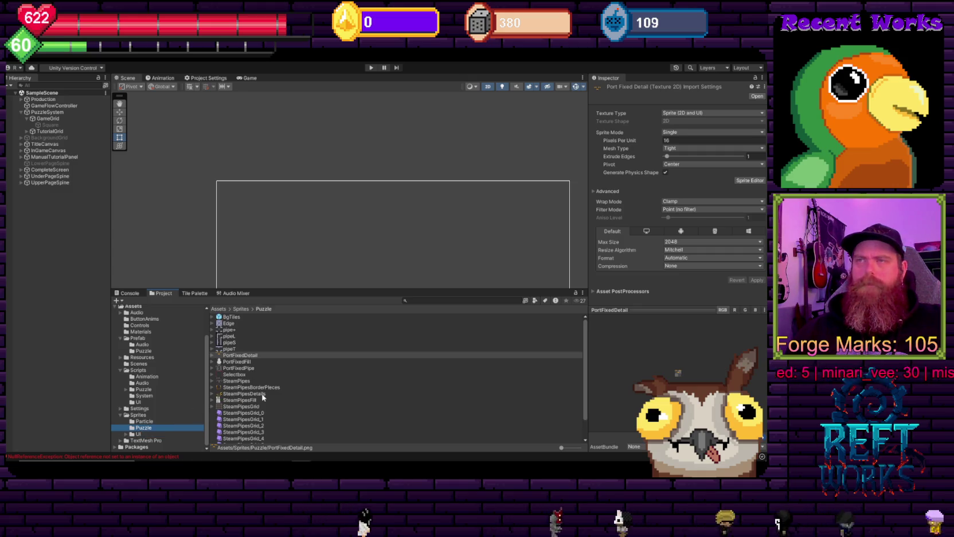
scroll(241, 376, "down", 2)
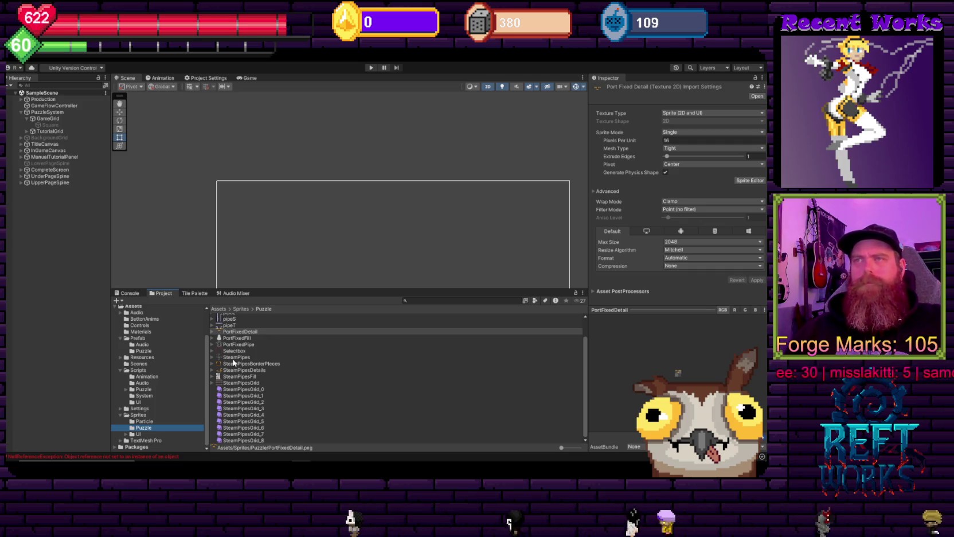
left_click(228, 358)
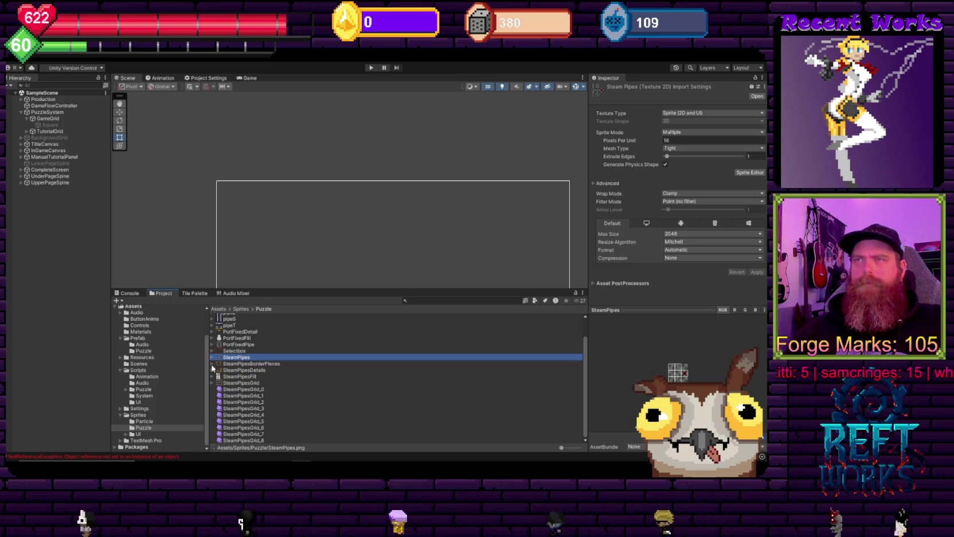
left_click(244, 370)
left_click(245, 364)
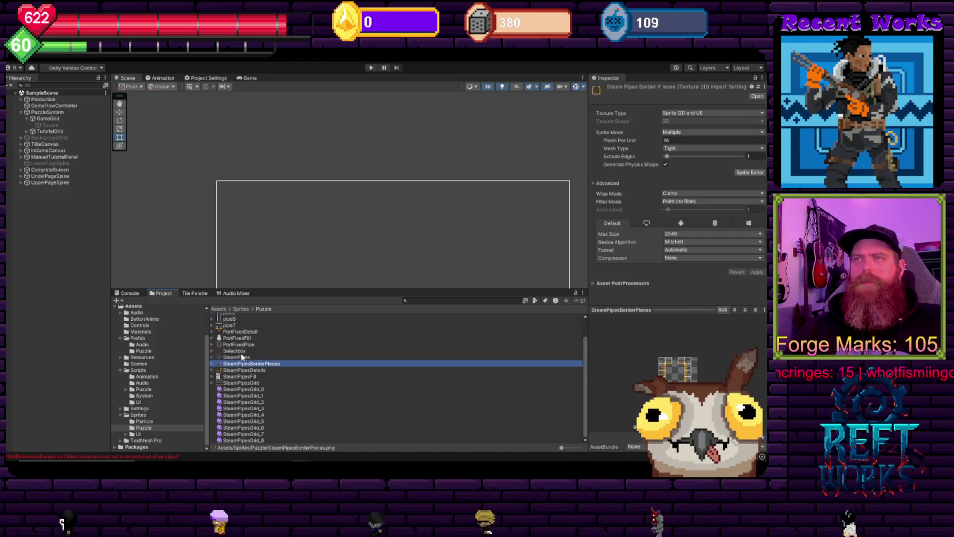
left_click(246, 358)
left_click(246, 351)
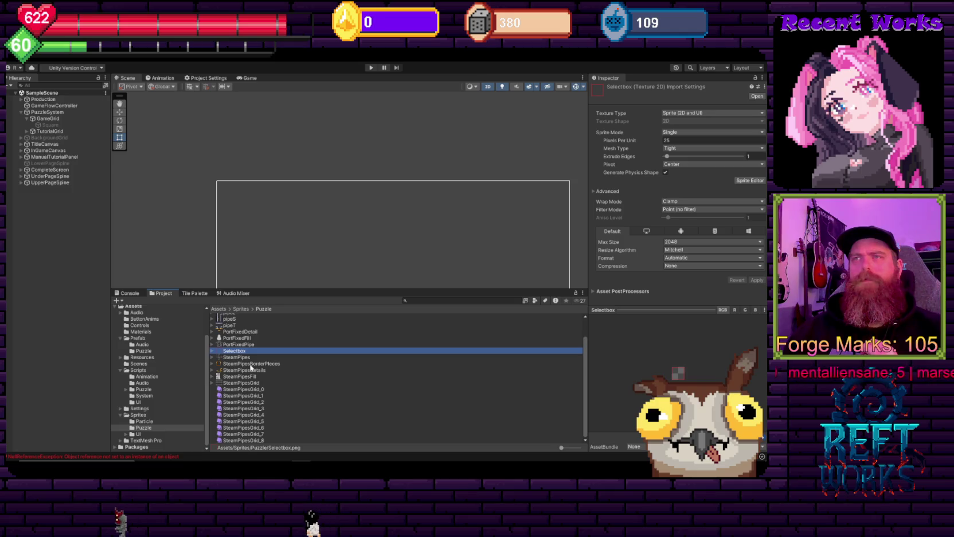
Select the eight pipe textures from PortFixedDetail through SteamPipesFill together.
right_click(234, 360)
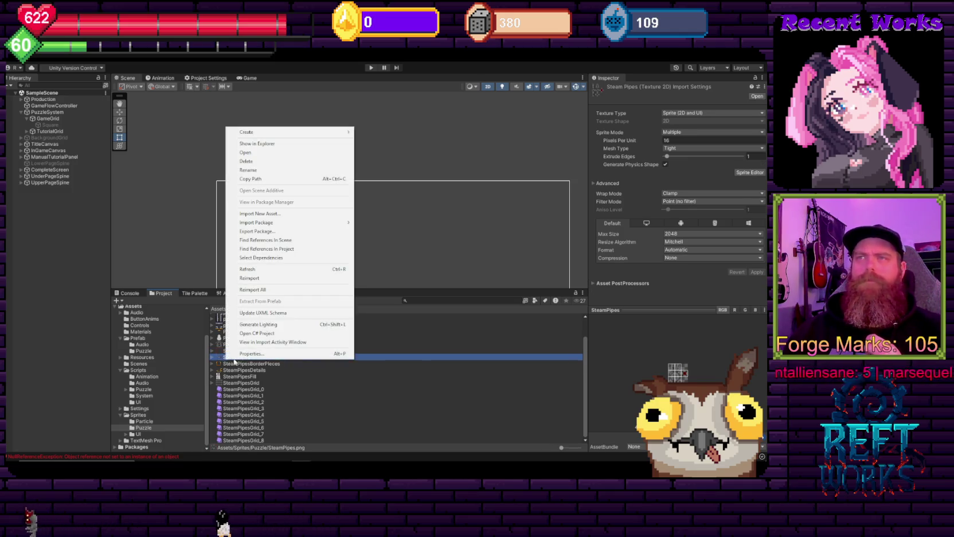
left_click(454, 332)
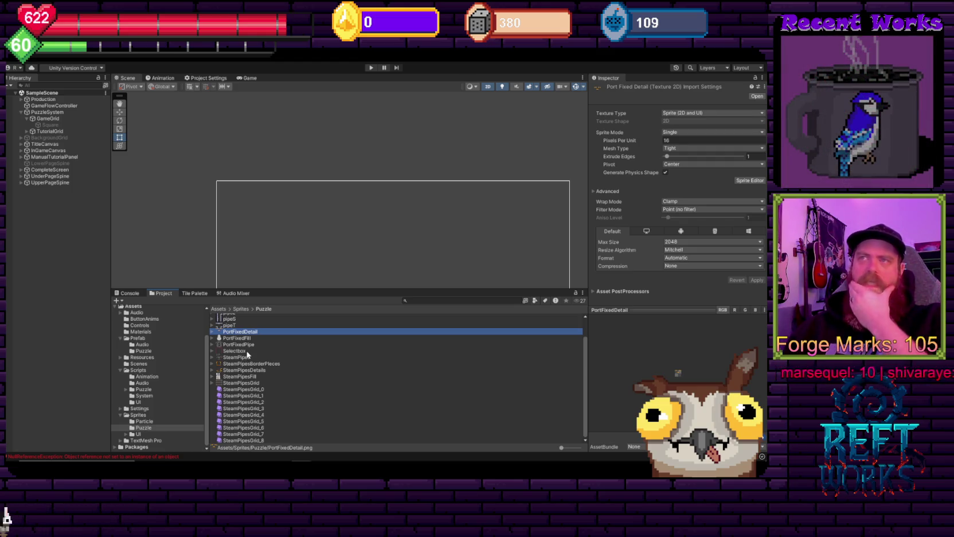
scroll(250, 355, "up", 1)
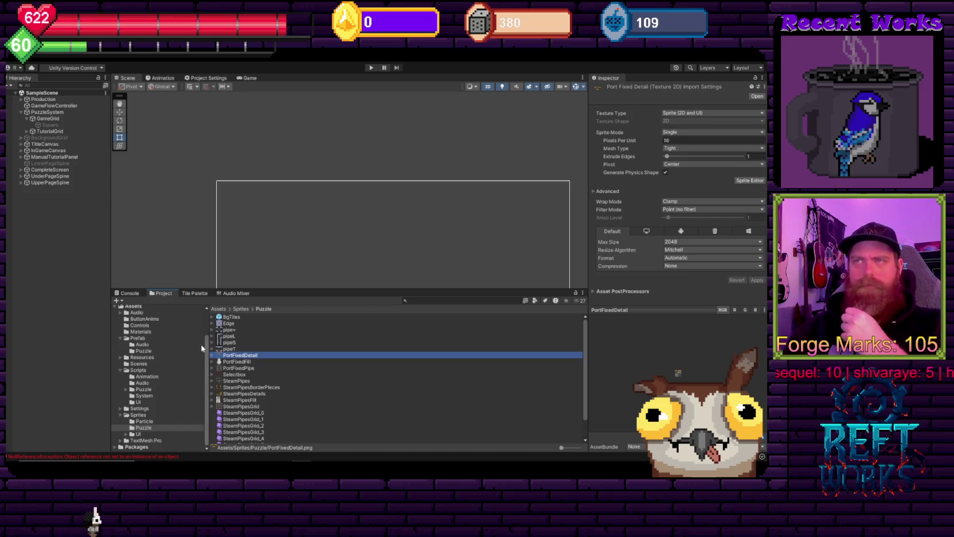
key("Up")
key("Down")
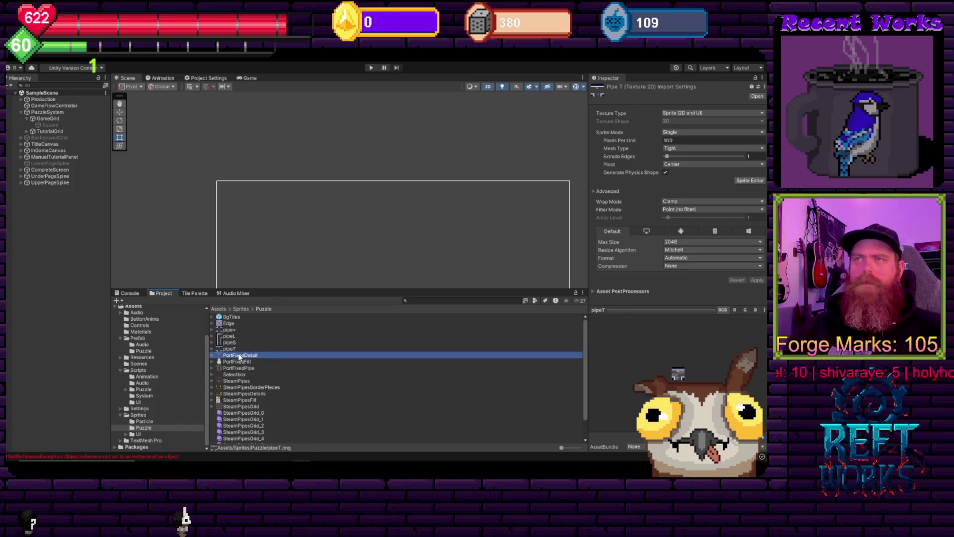
left_click(258, 395, "shift")
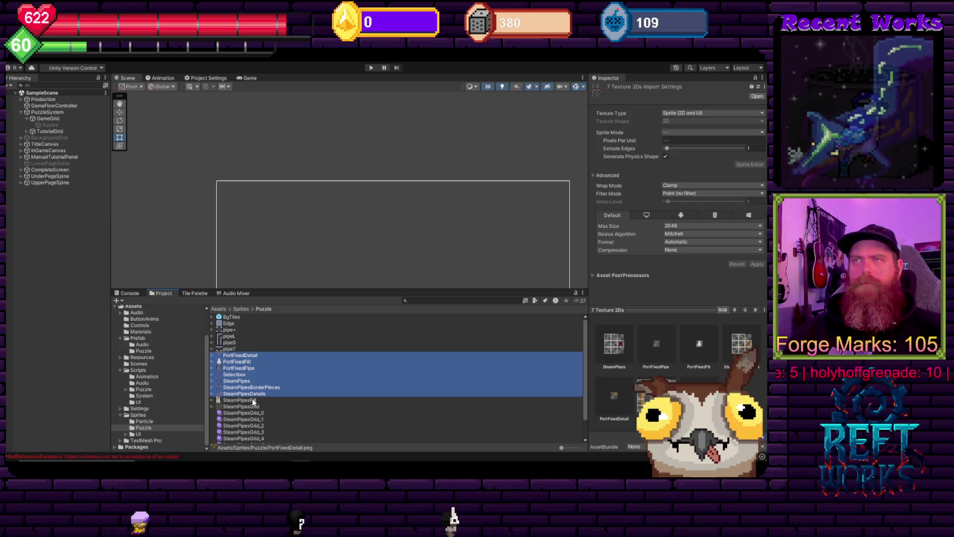
left_click(254, 401, "shift")
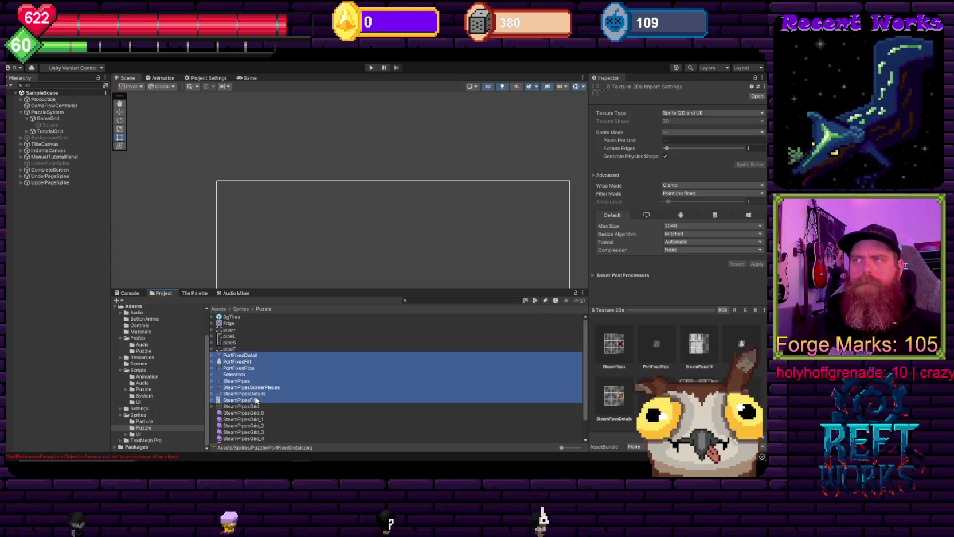
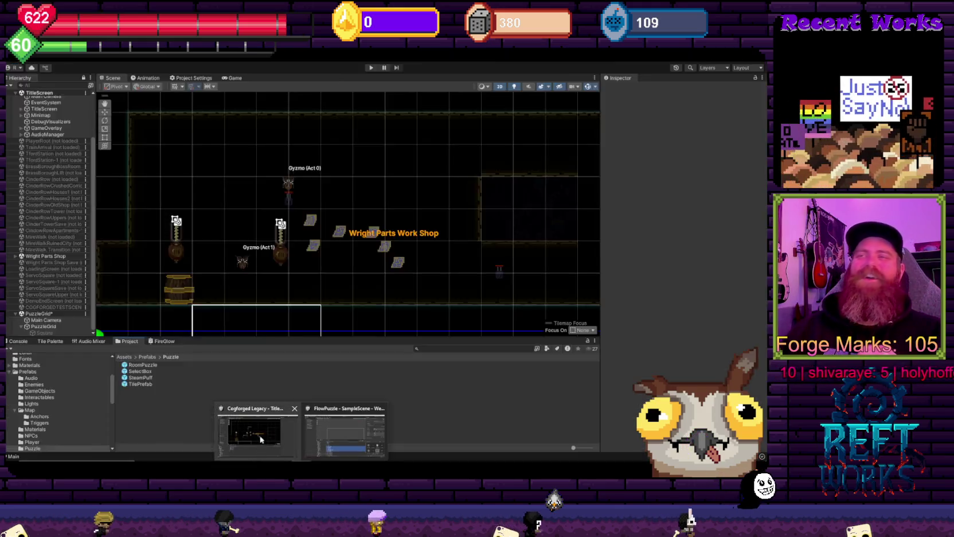
Review the InitSelectBox and SetupSelectorAndLogging code in PuzzleGrid_Bitmask.cs, then return to the Cogforged Legacy Unity project.
left_click(341, 337)
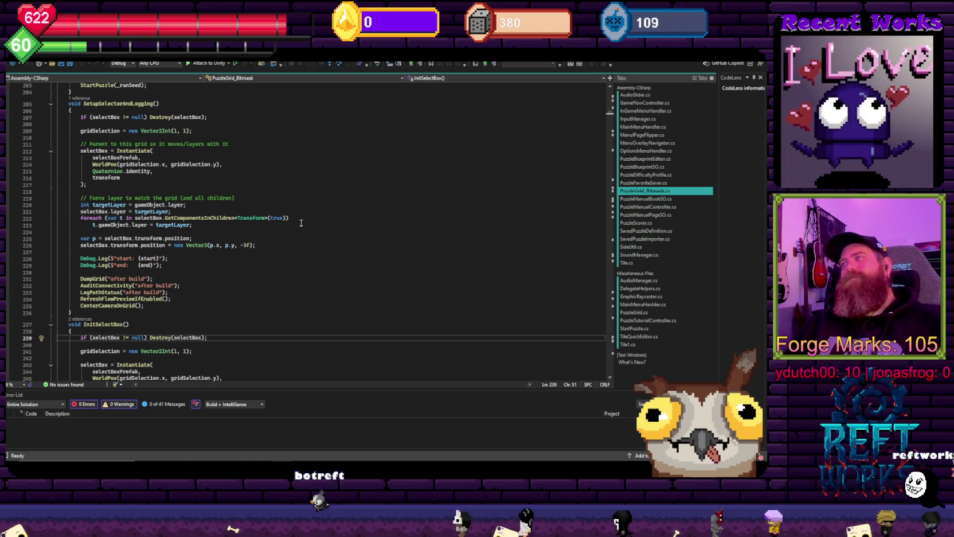
left_click(326, 246)
scroll(321, 245, "up", 4)
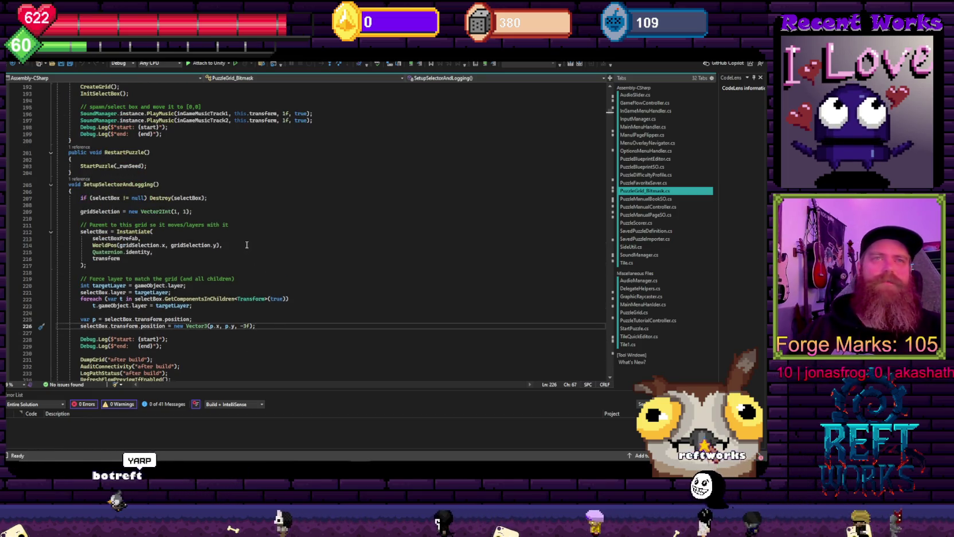
scroll(250, 254, "down", 9)
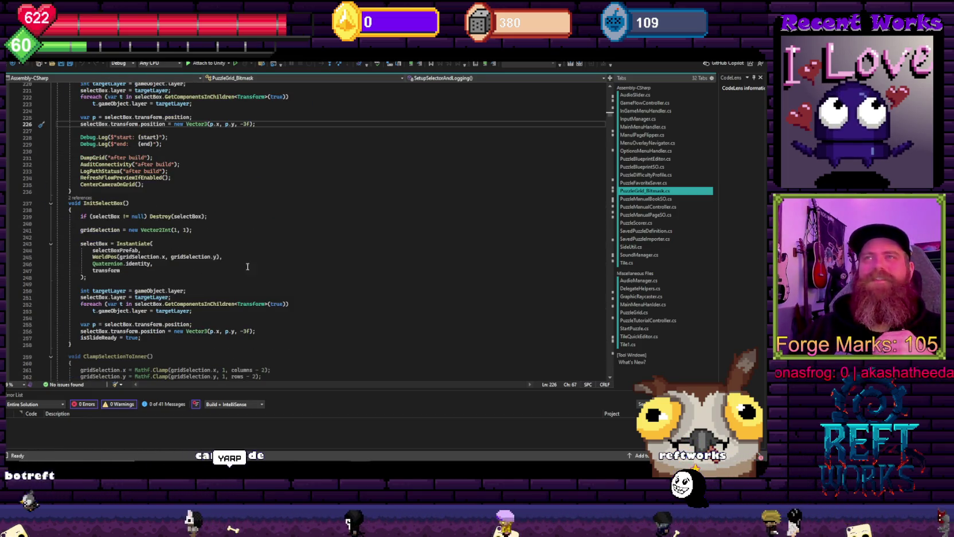
scroll(244, 248, "down", 7)
scroll(154, 300, "down", 2)
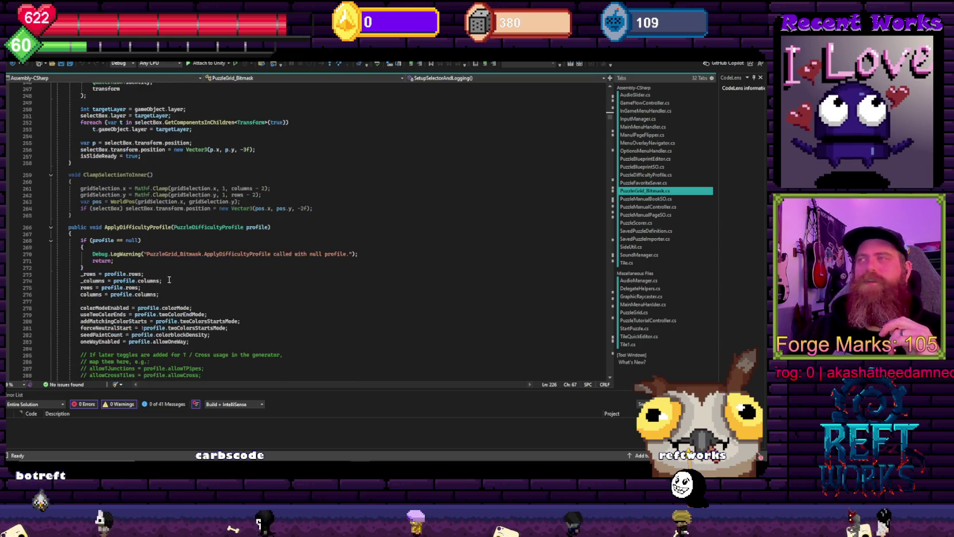
scroll(161, 286, "down", 6)
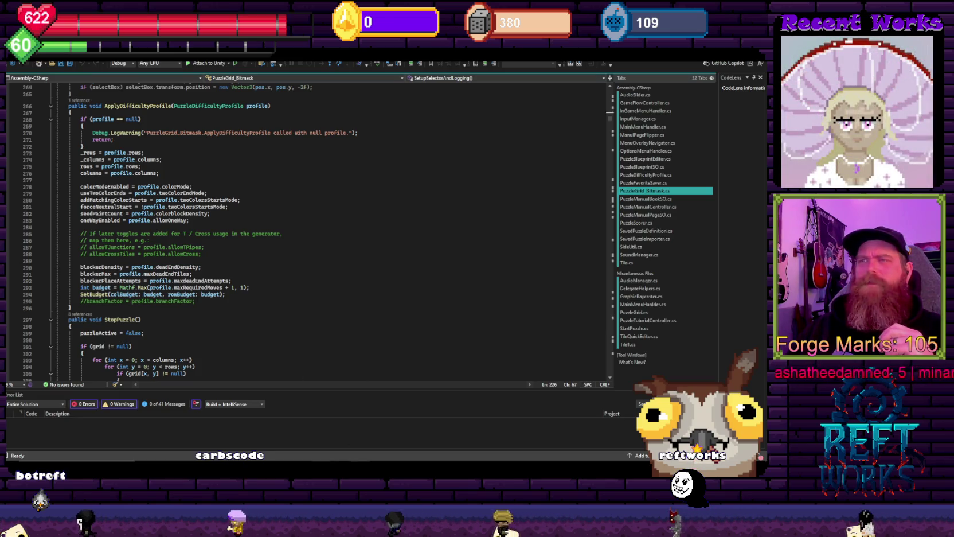
left_click(258, 436)
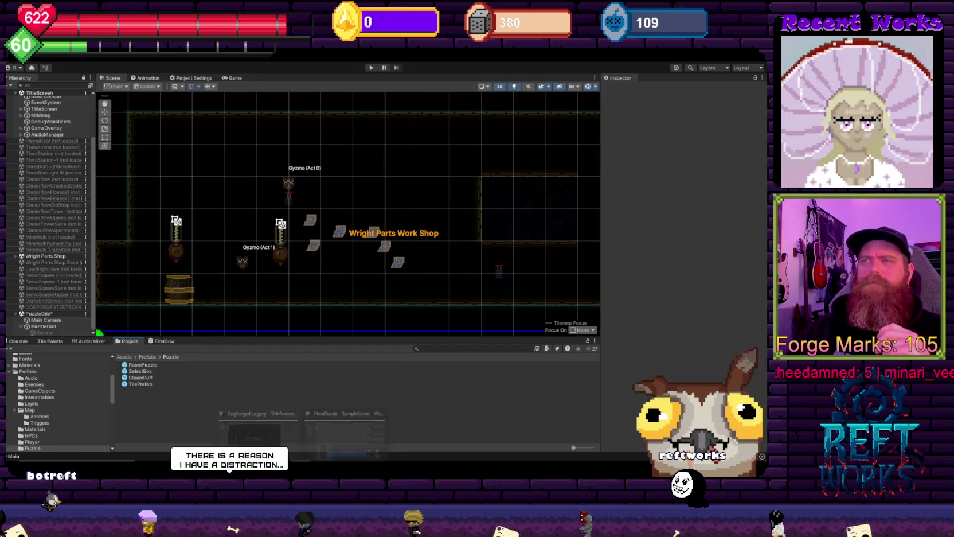
Visit the FlowPuzzle project, return to Cogforged Legacy, and open the Assets/Sprites/Sheets folder.
left_click(344, 435)
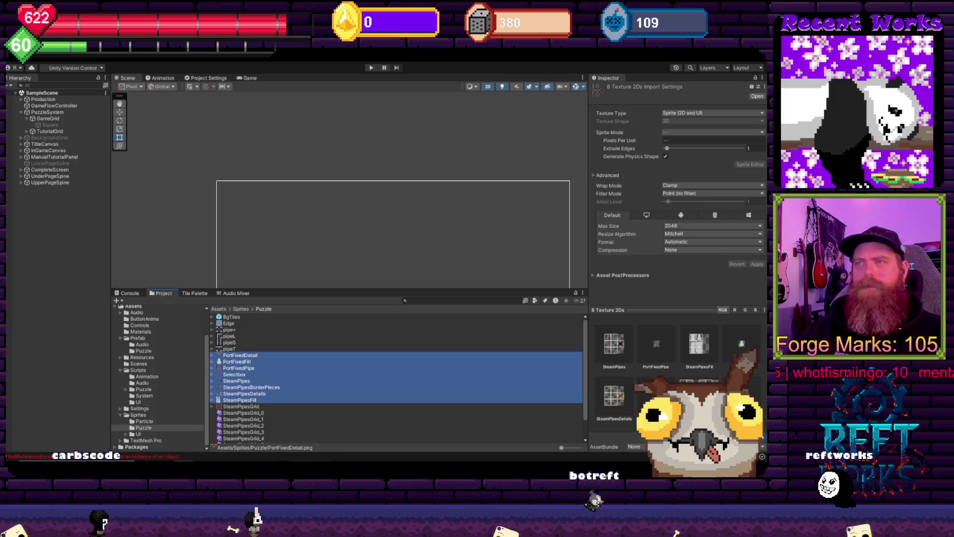
mouse_move(293, 458)
left_click(338, 432)
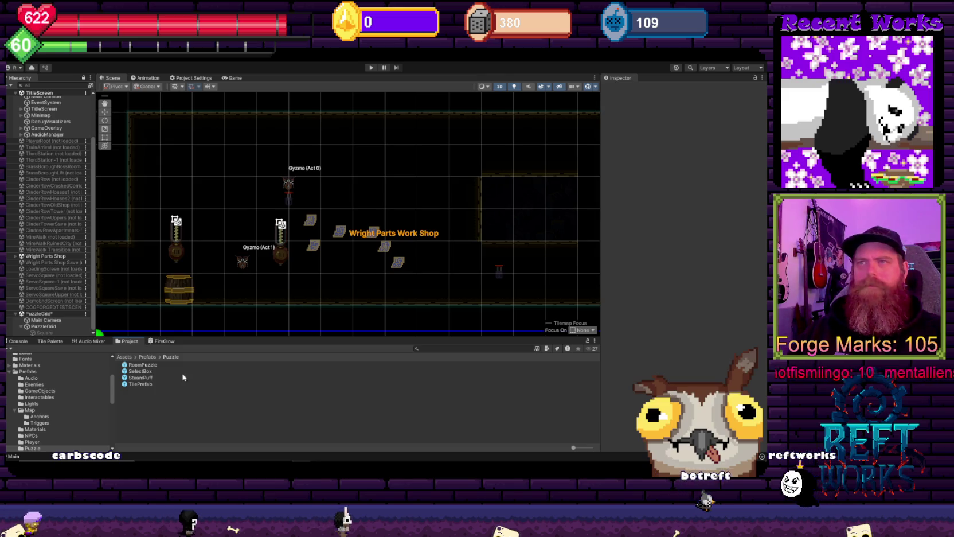
scroll(44, 438, "down", 6)
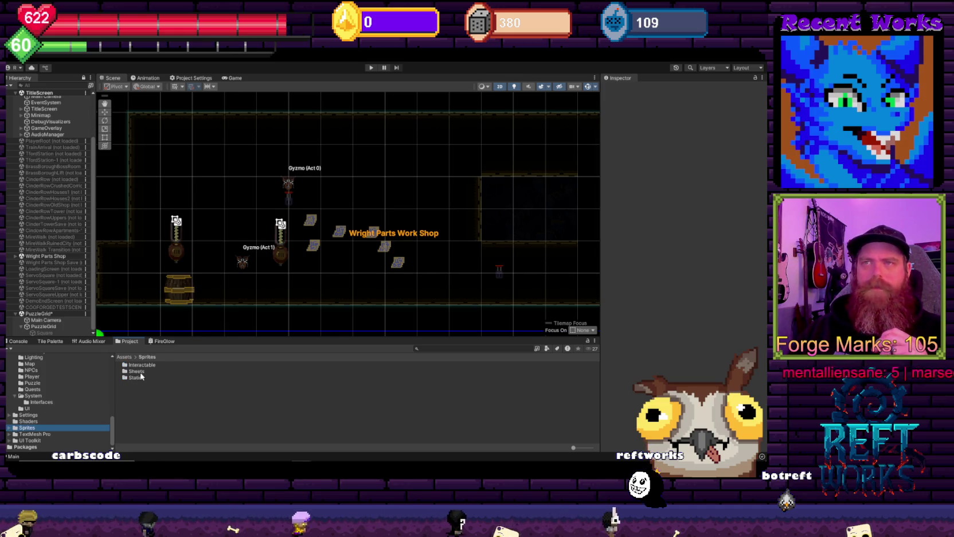
double_click(138, 372)
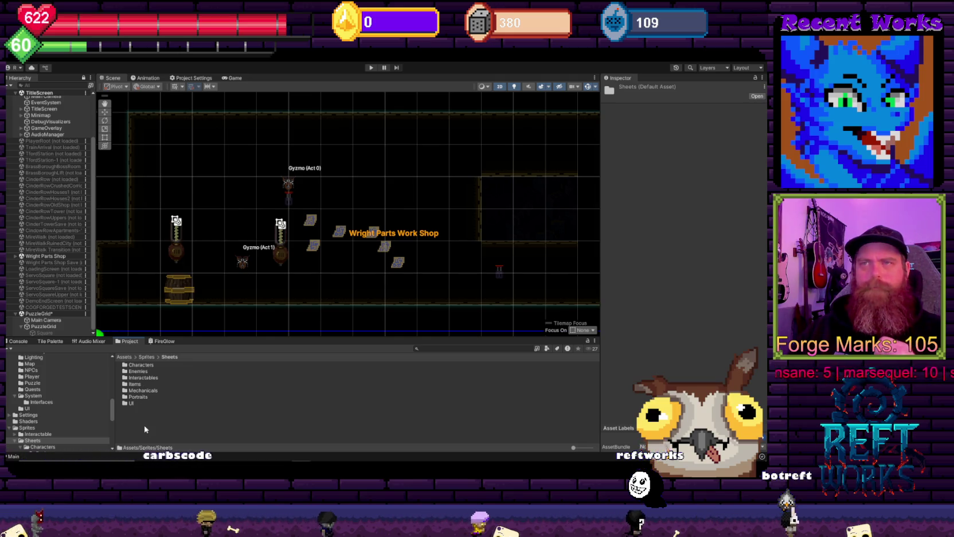
Make a folder named Puzzle in Sprites/Sheets, open it, and drag the pipe sprite files into it.
right_click(141, 403)
mouse_move(189, 185)
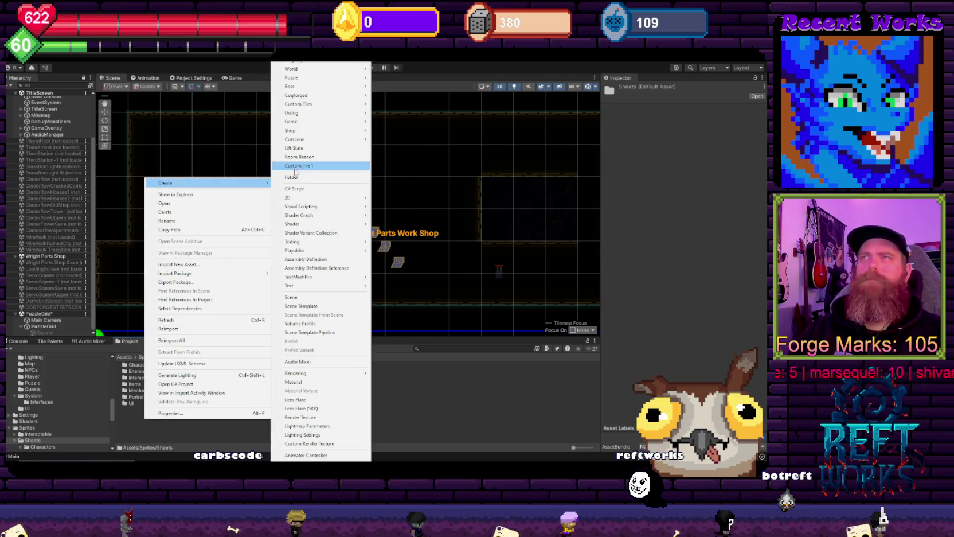
left_click(308, 175)
type("Puzzle")
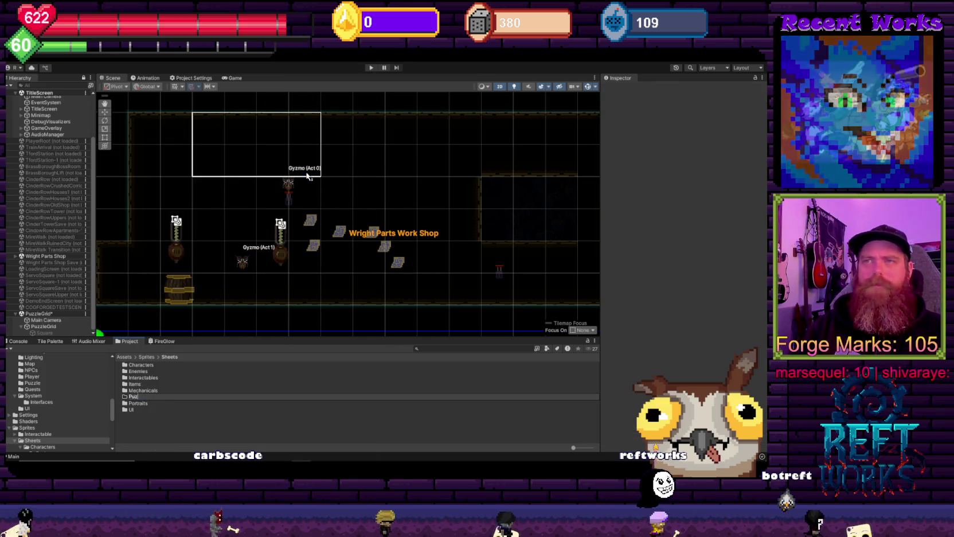
key("Return")
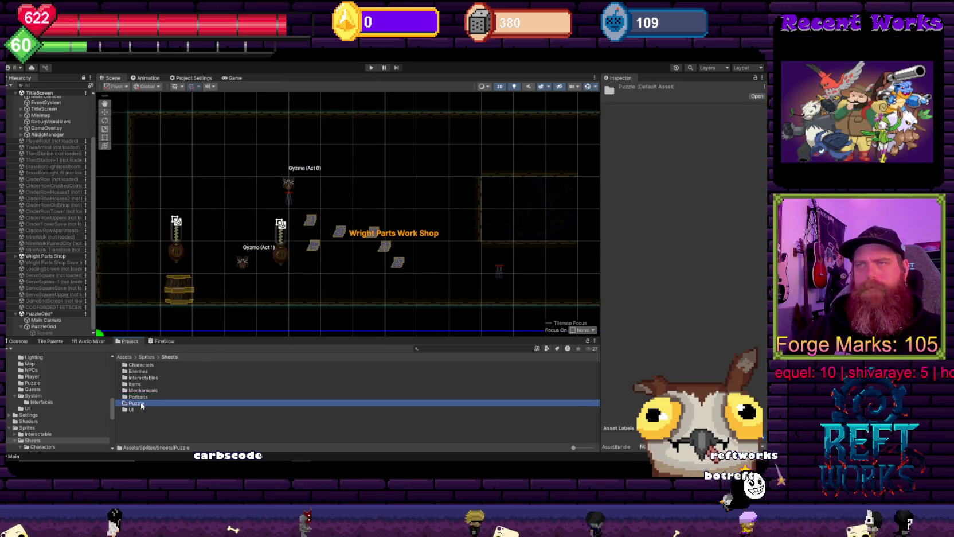
double_click(137, 403)
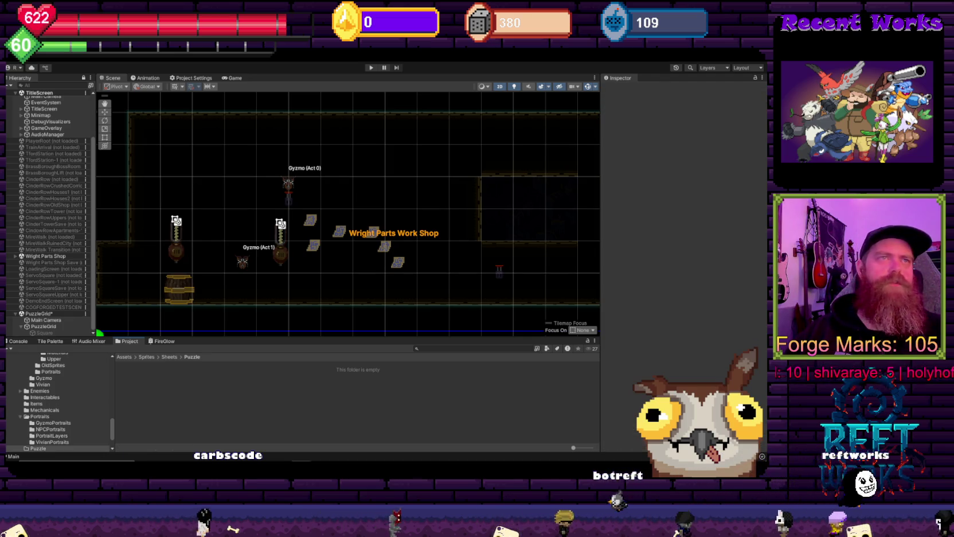
left_click_drag(1, 410, 237, 411)
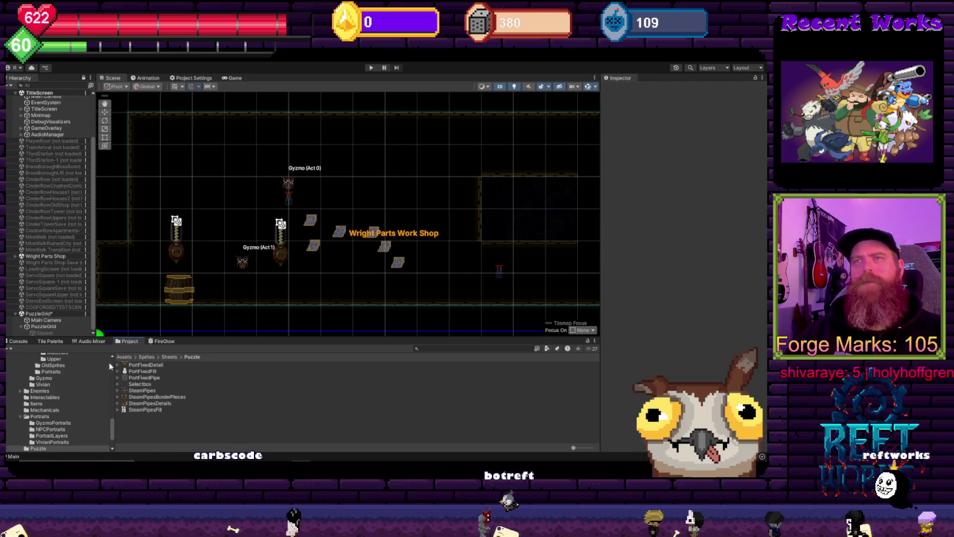
Inspect the PortFixedDetail and PortFixedPipe sprites, then save PortFixedDetail with Pixels Per Unit 100.
left_click(118, 365)
left_click(132, 371)
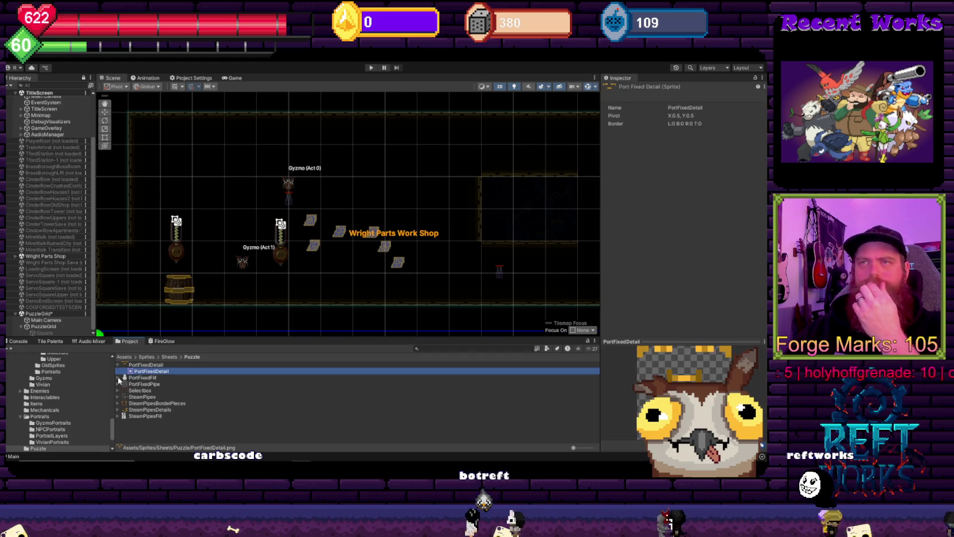
left_click(118, 390)
left_click(149, 396)
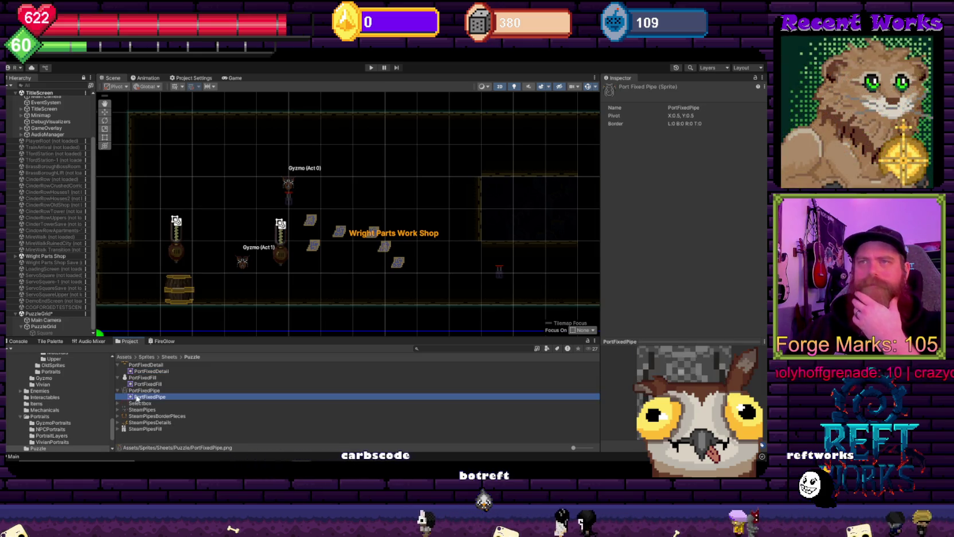
left_click(147, 365)
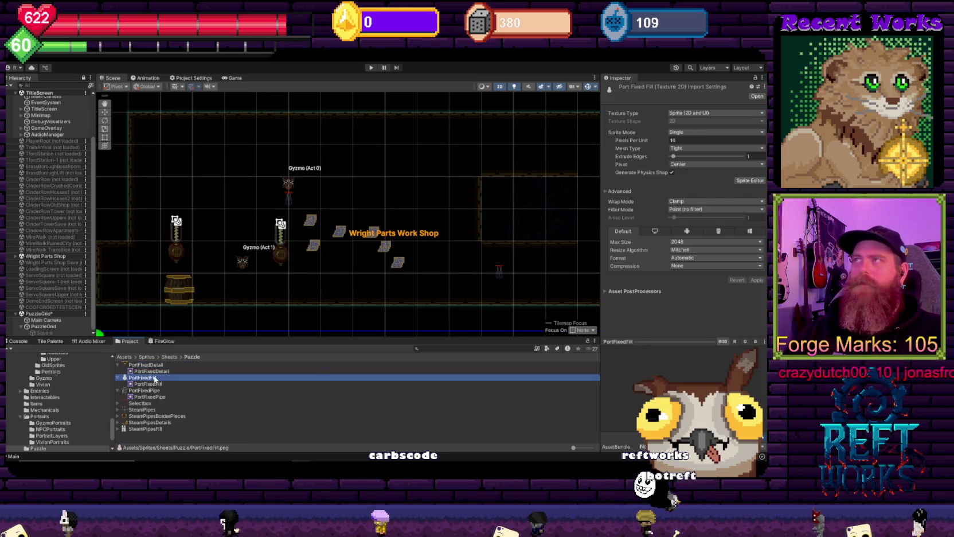
left_click(695, 139)
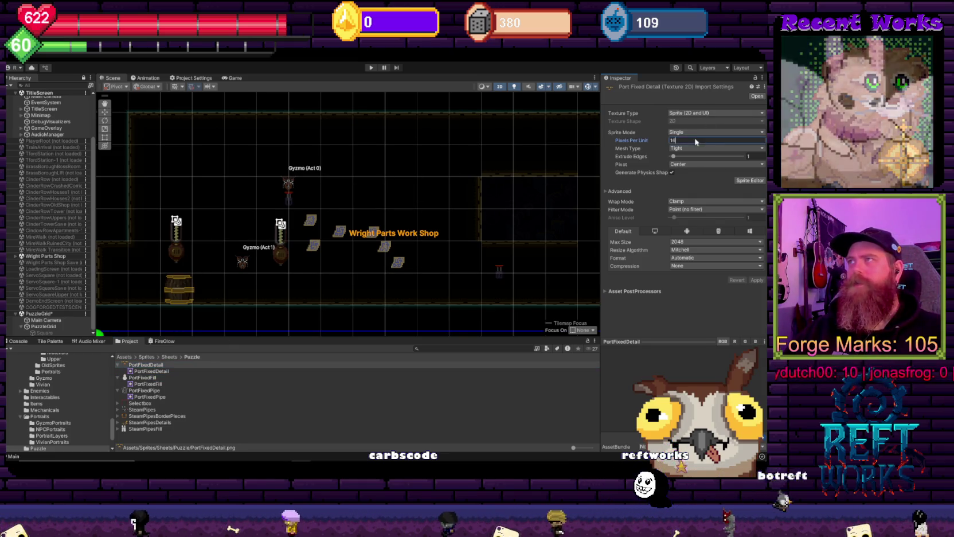
type("100")
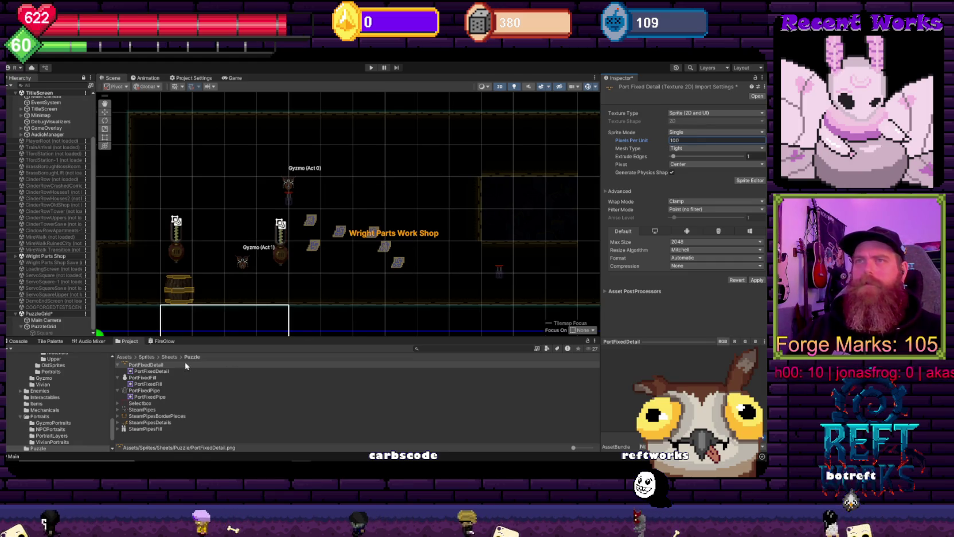
left_click(154, 372)
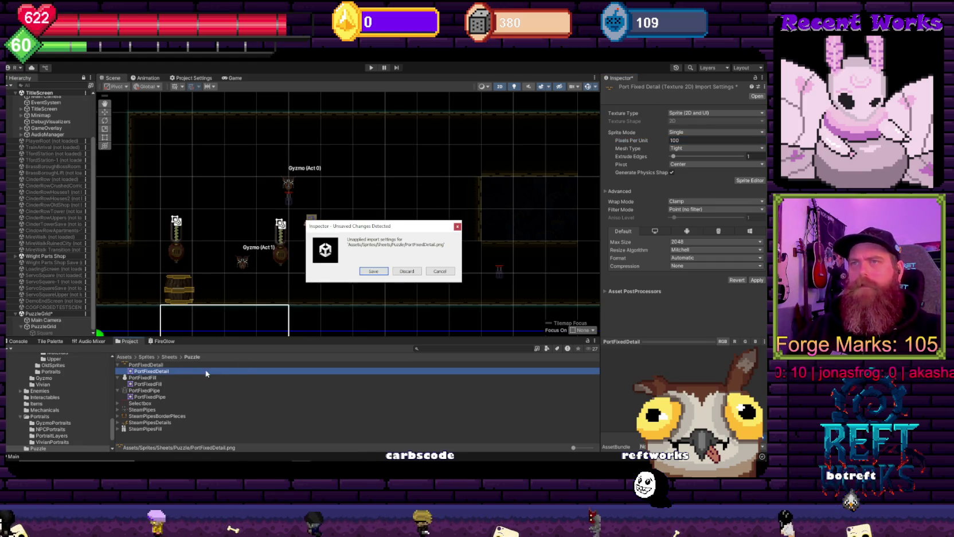
left_click(383, 273)
Collapse the sprite rows and select every Puzzle sprite to edit Pixels Per Unit together.
left_click(147, 364)
left_click(137, 429, "shift")
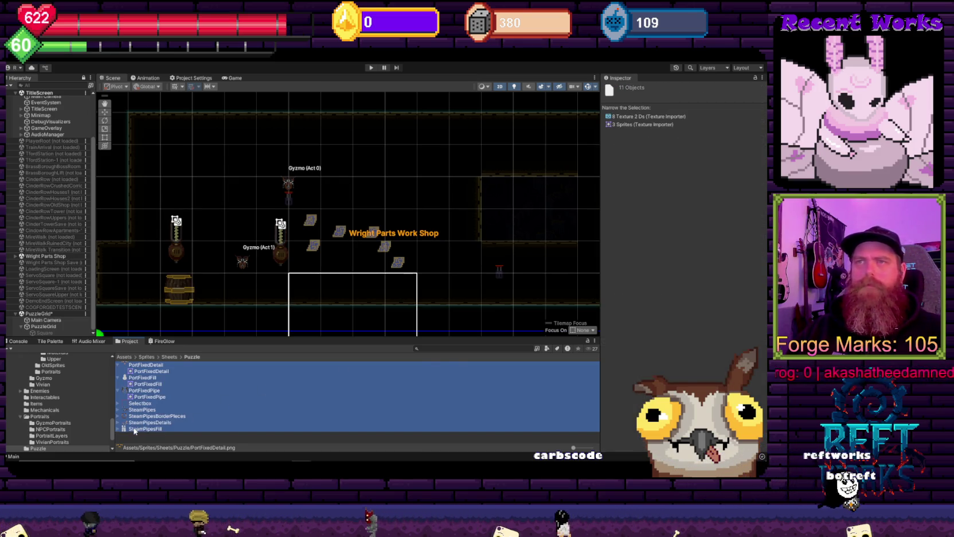
left_click(135, 430)
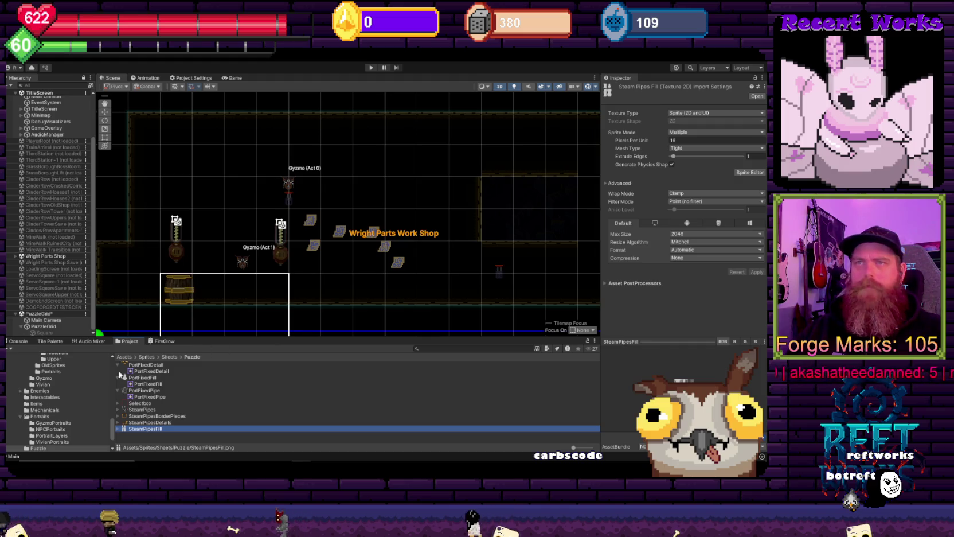
left_click(118, 365)
left_click(118, 371)
left_click(118, 377)
left_click(142, 366, "shift")
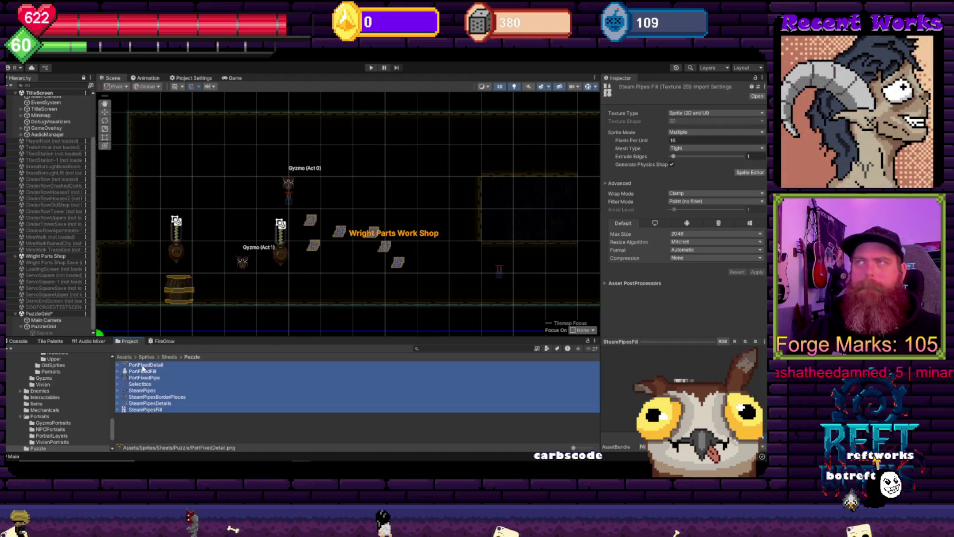
left_click(685, 141)
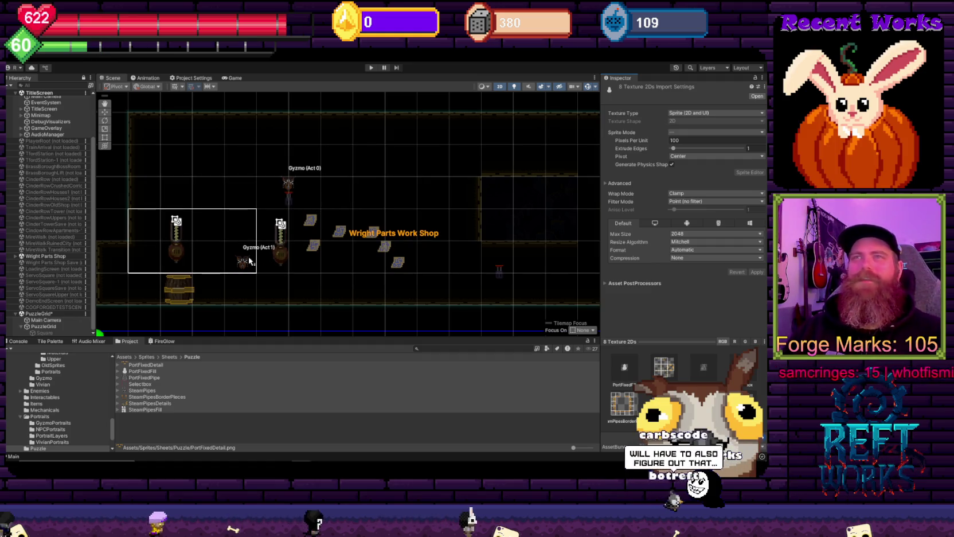
Switch the selected sprites to Multiple sprite mode and apply the import settings.
scroll(258, 248, "down", 2)
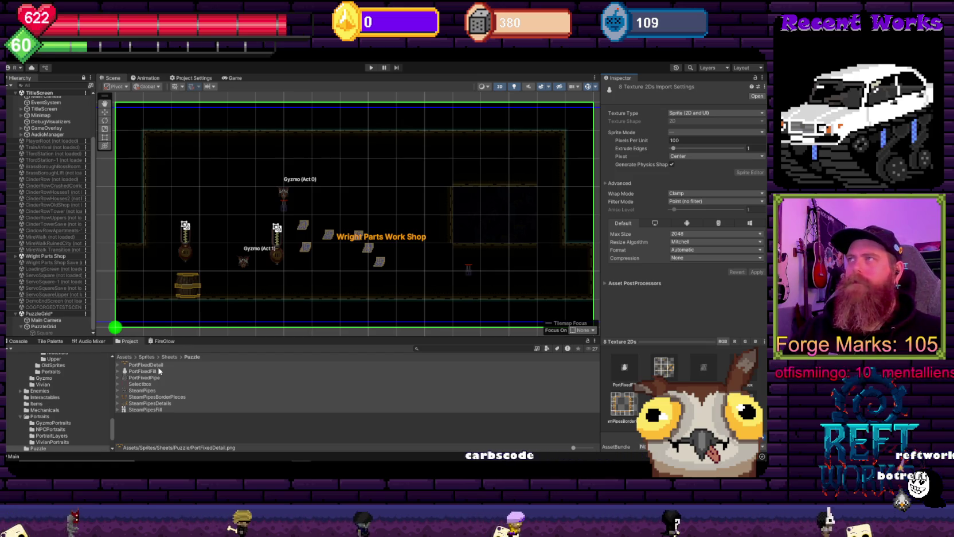
left_click(677, 133)
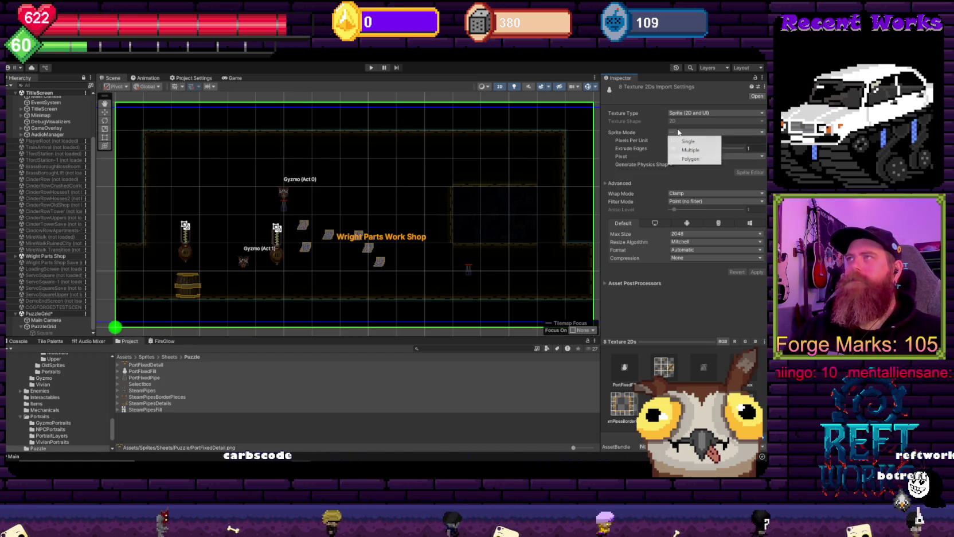
left_click(685, 147)
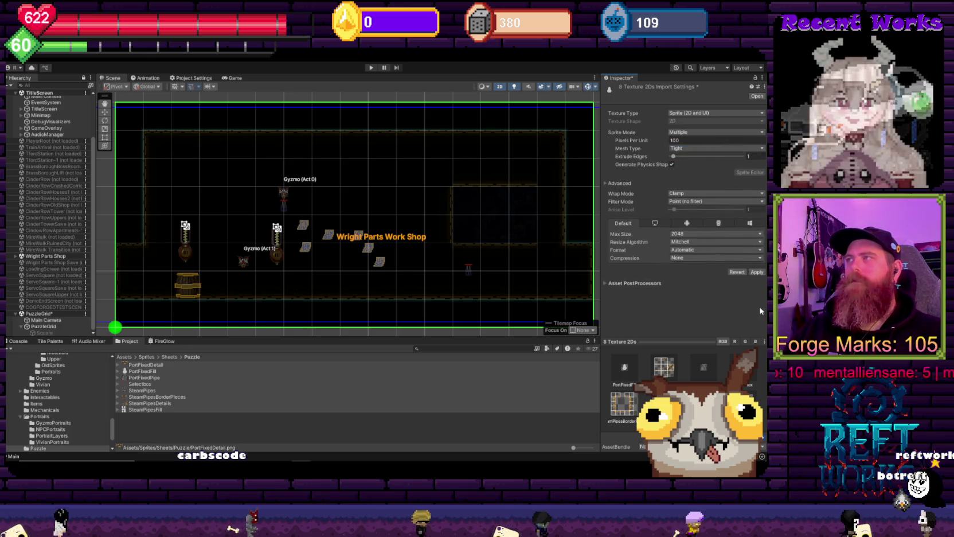
left_click(757, 270)
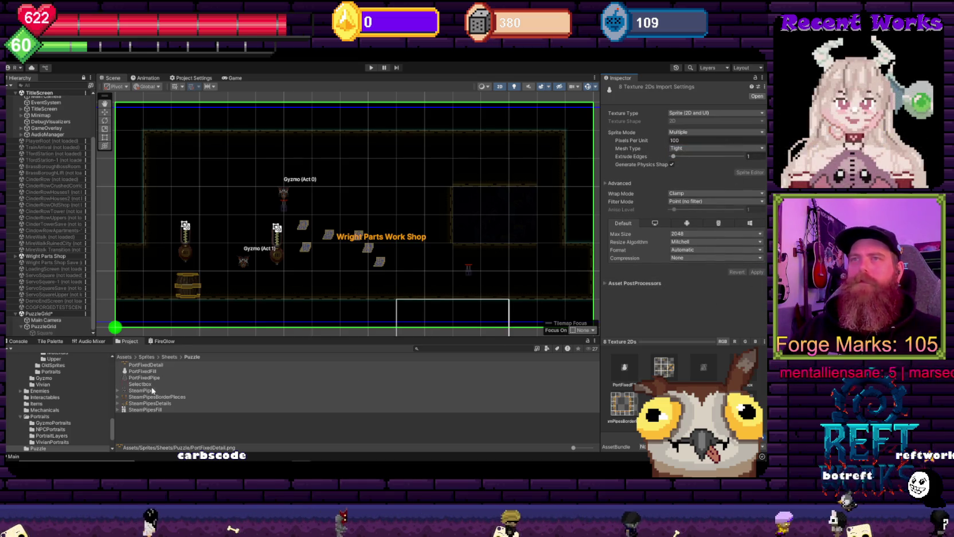
left_click(132, 391)
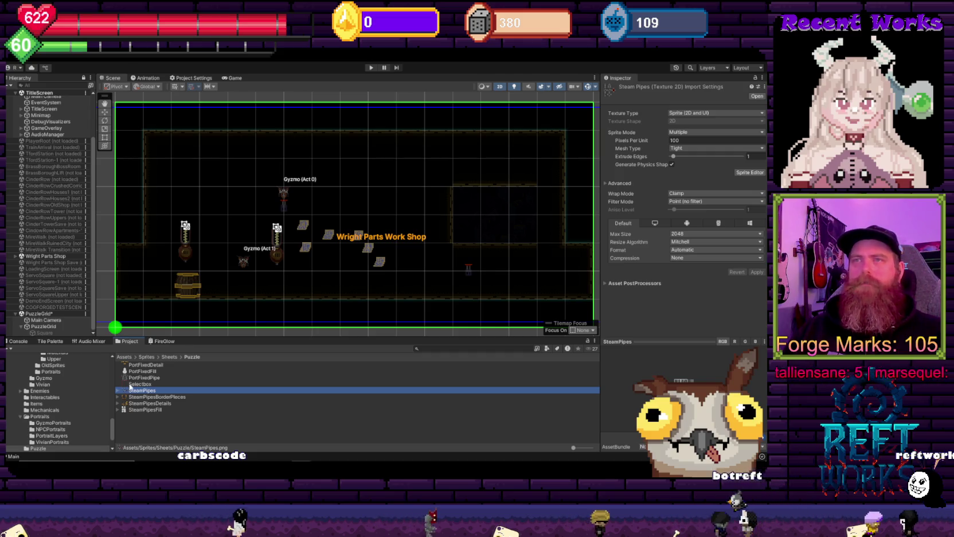
Set Selectbox, PortFixedPipe and PortFixedFill to Single sprite mode and save their import settings.
left_click(133, 383)
left_click(685, 132)
left_click(684, 141)
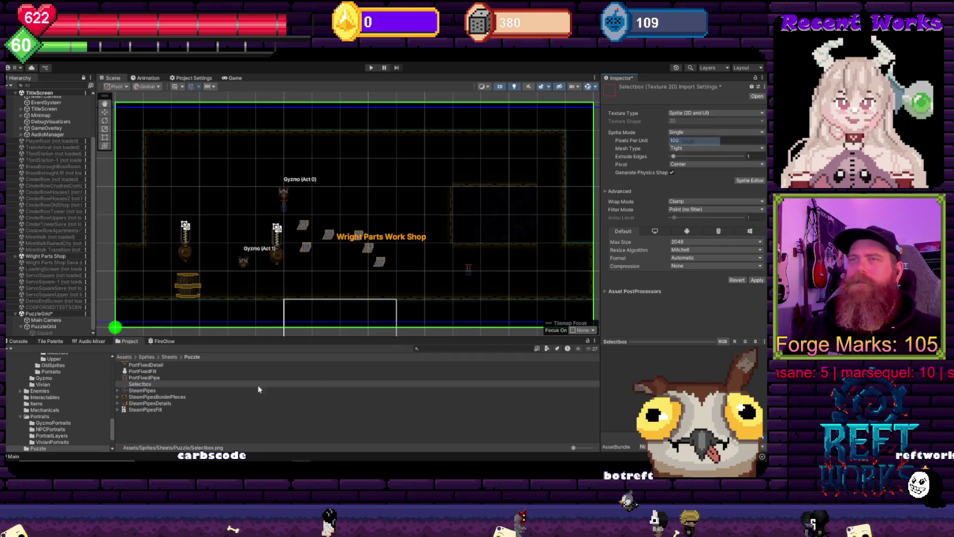
left_click(144, 379)
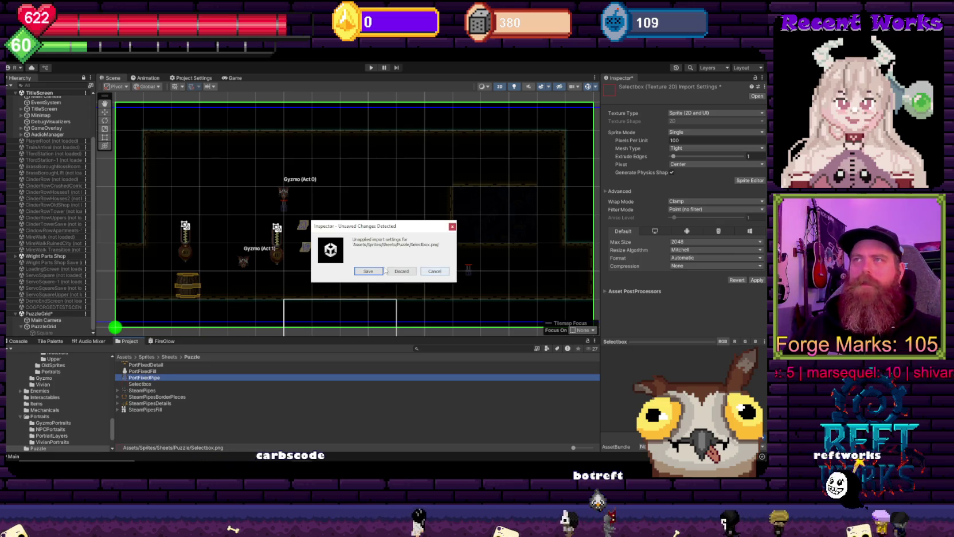
key("Return")
left_click(143, 372)
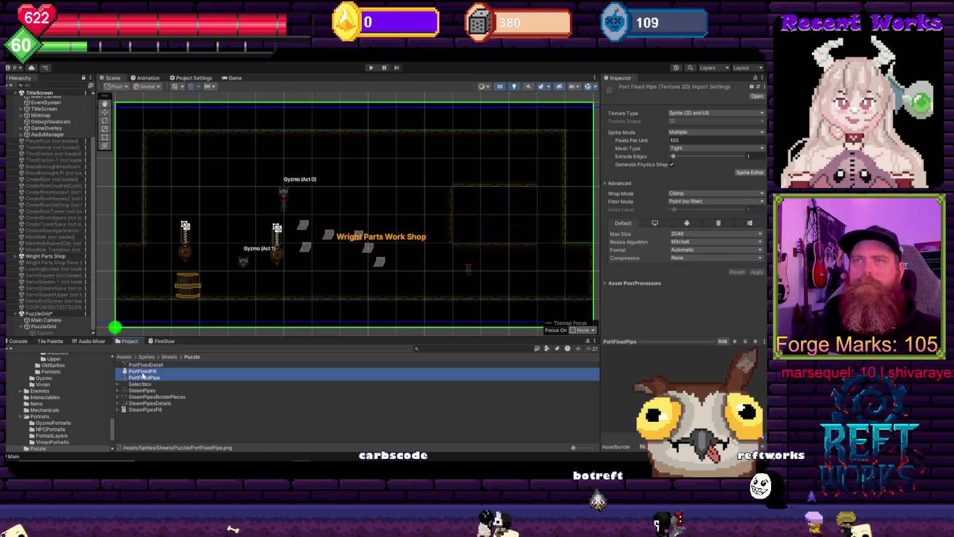
left_click(692, 132)
left_click(692, 140)
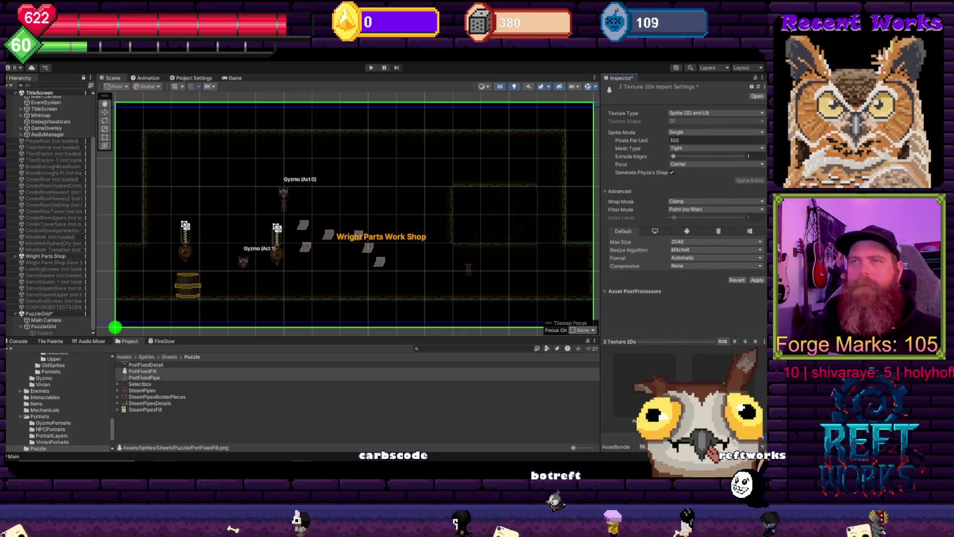
left_click(157, 437)
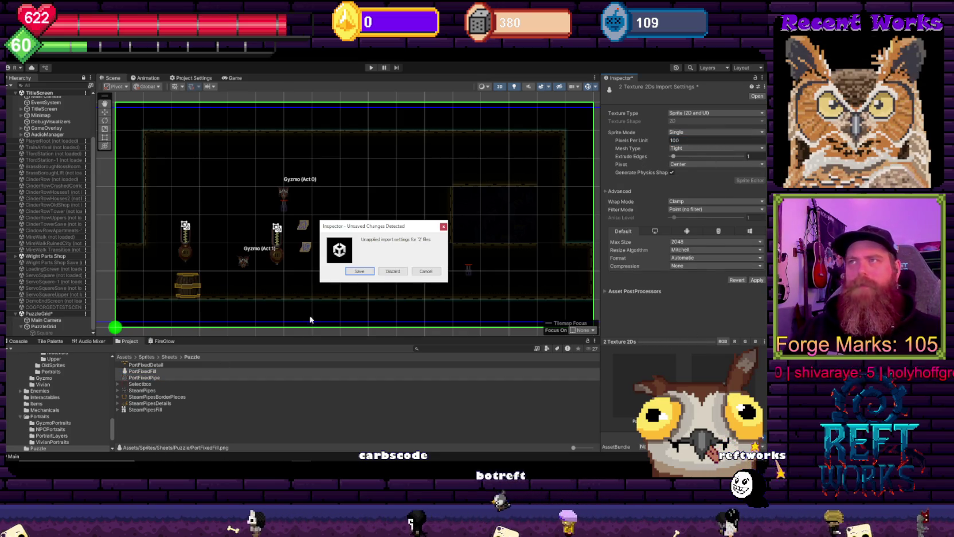
left_click(361, 271)
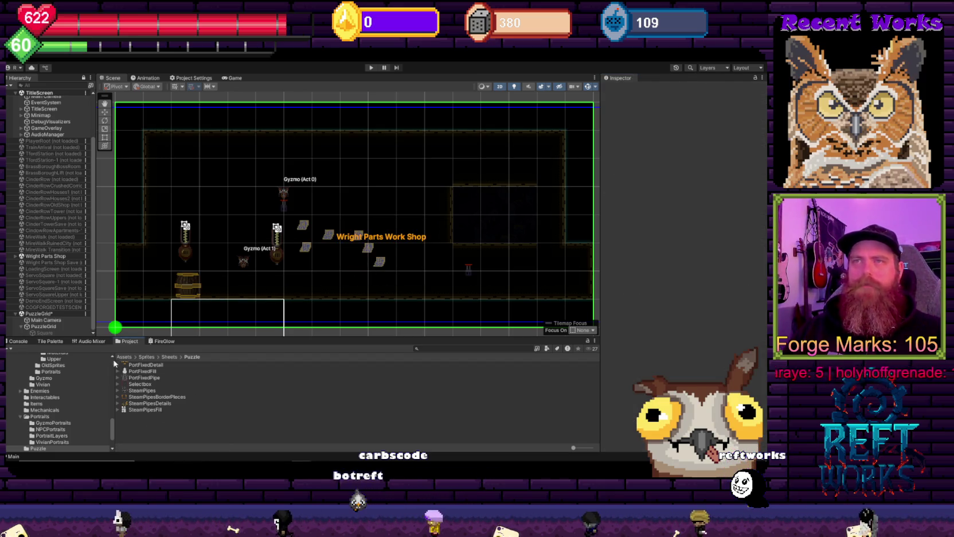
Set PortFixedDetail to Single sprite mode and apply.
left_click(146, 365)
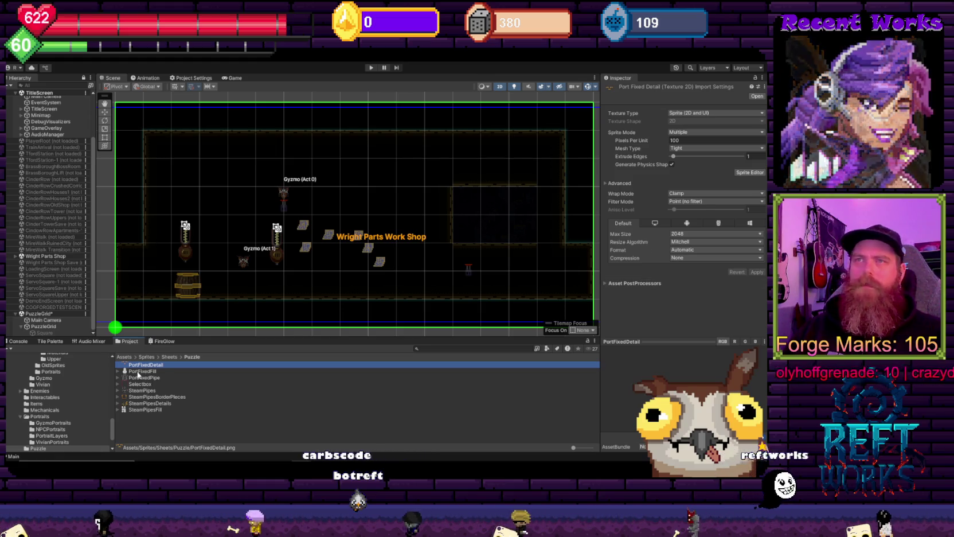
left_click(706, 132)
left_click(688, 145)
left_click(757, 280)
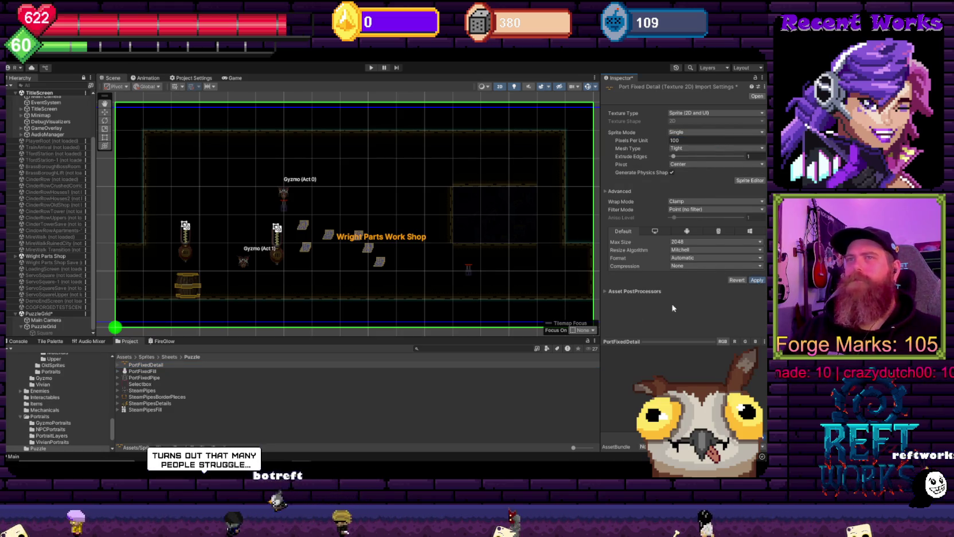
Review the Selectbox texture and step through the SteamPipes sub-sprites.
left_click(140, 430)
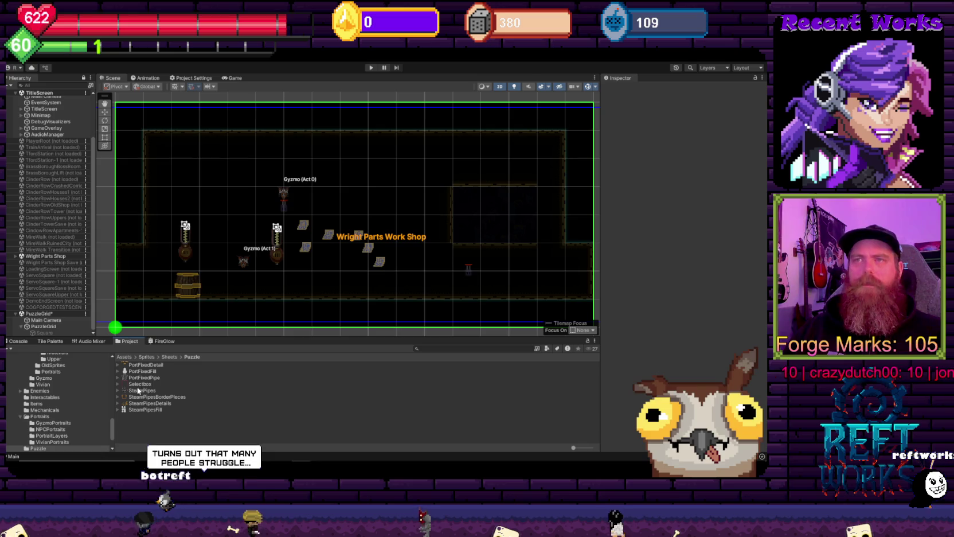
left_click(138, 385)
left_click(139, 391)
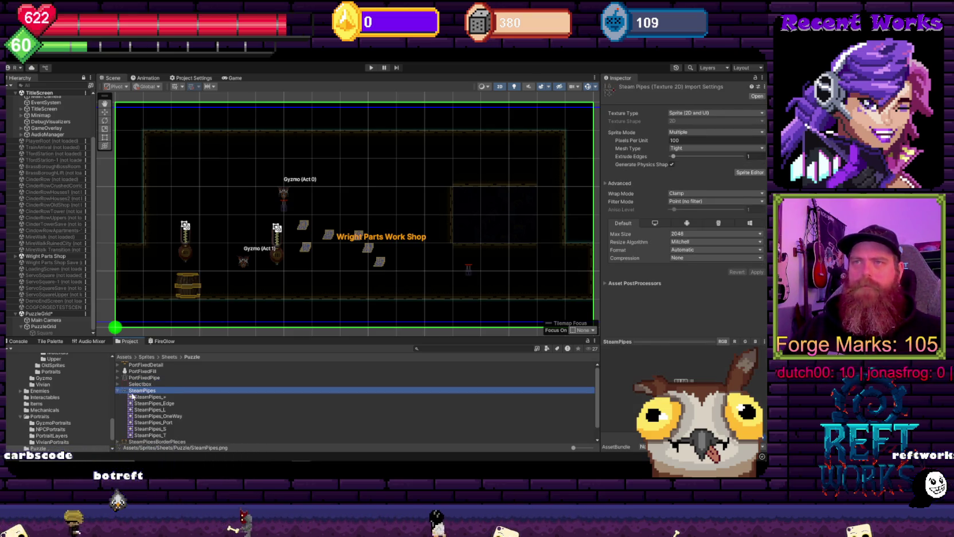
key("Down")
key("Down")
key("Down")
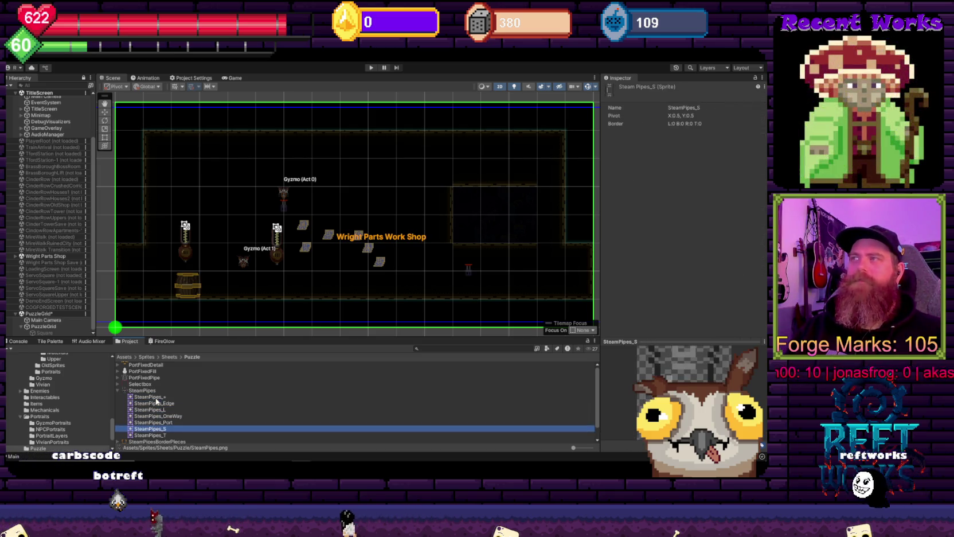
Collapse SteamPipes and step through the SteamPipesBorderPieces sprites down to TopLeftCorner.
key("Up")
key("Up")
key("Up")
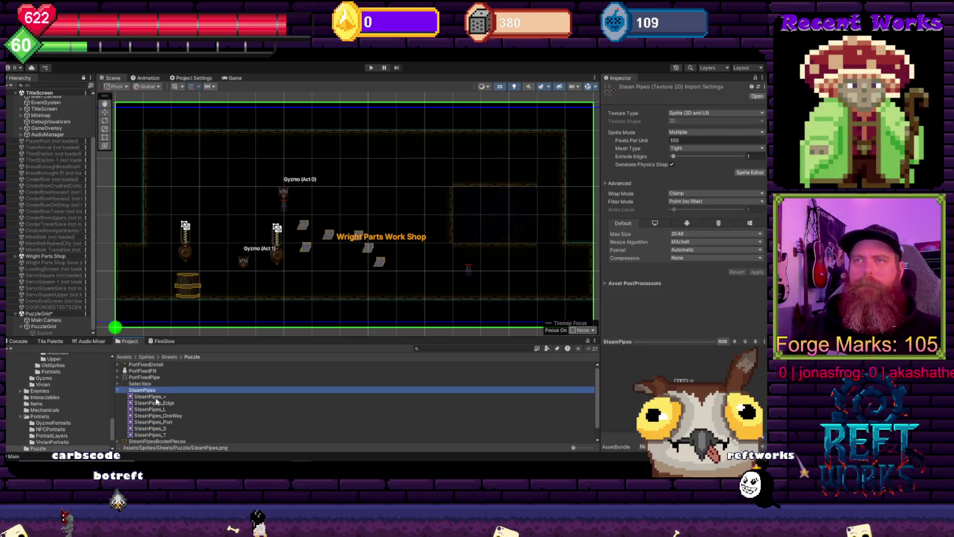
scroll(185, 407, "down", 1)
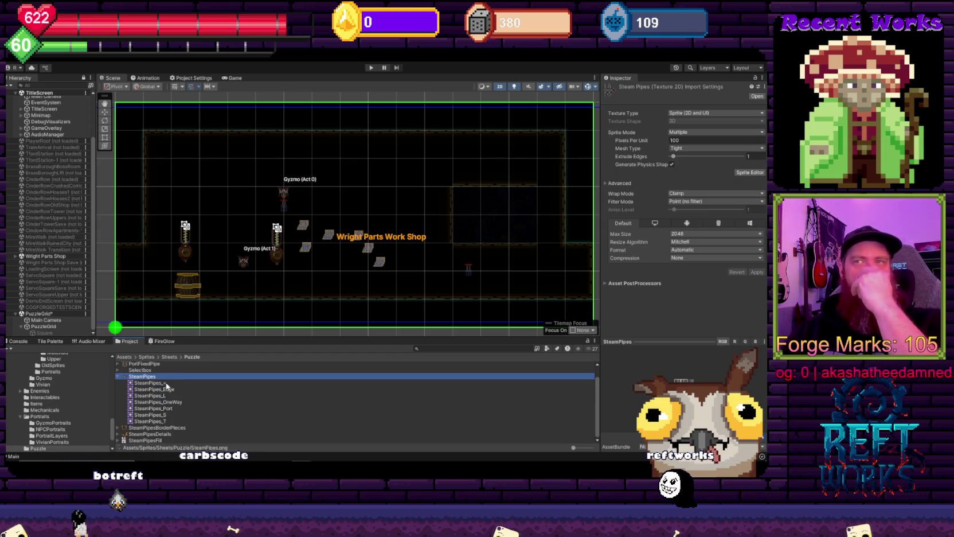
left_click(118, 377)
left_click(119, 397)
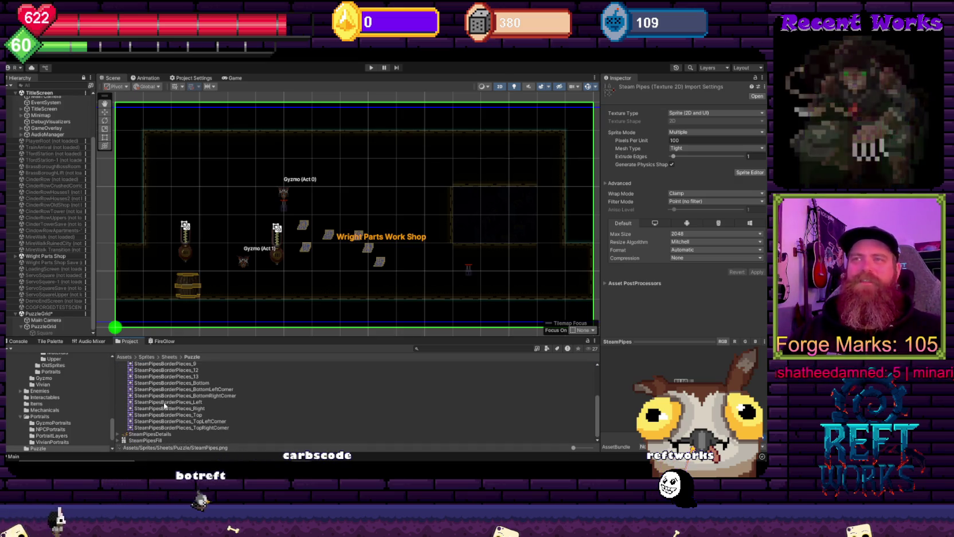
left_click(165, 386)
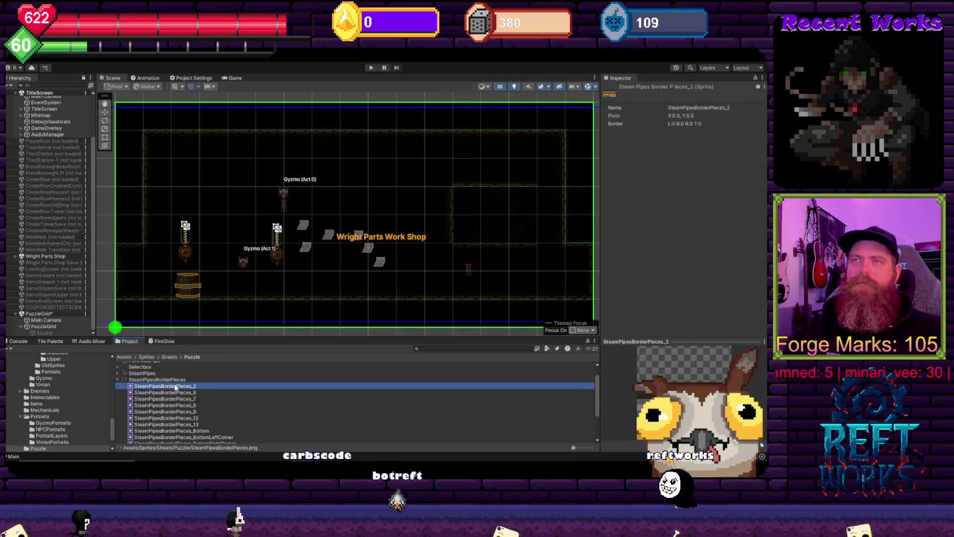
key("Down")
key("Down")
key("Down")
key("Down")
key("Down")
key("Down")
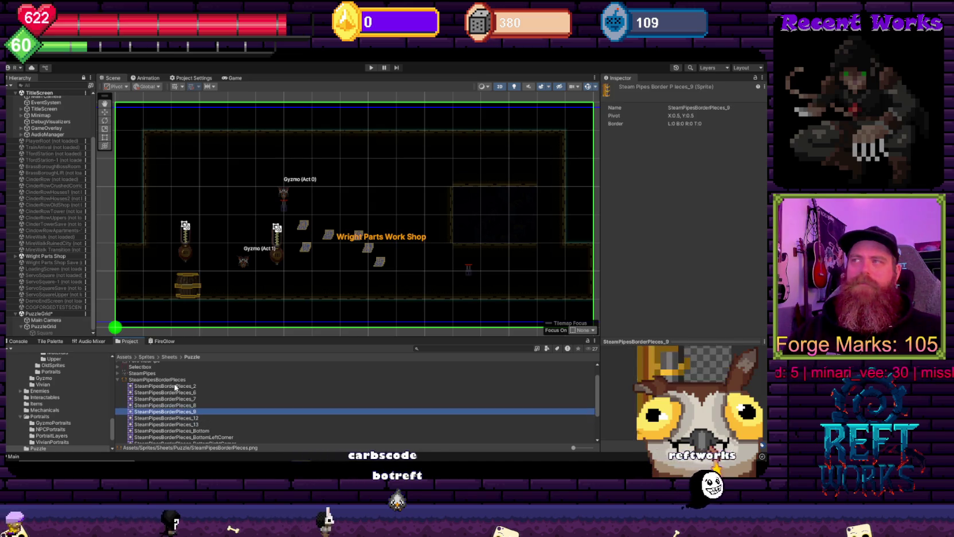
key("Down")
key("Down")
key("Down")
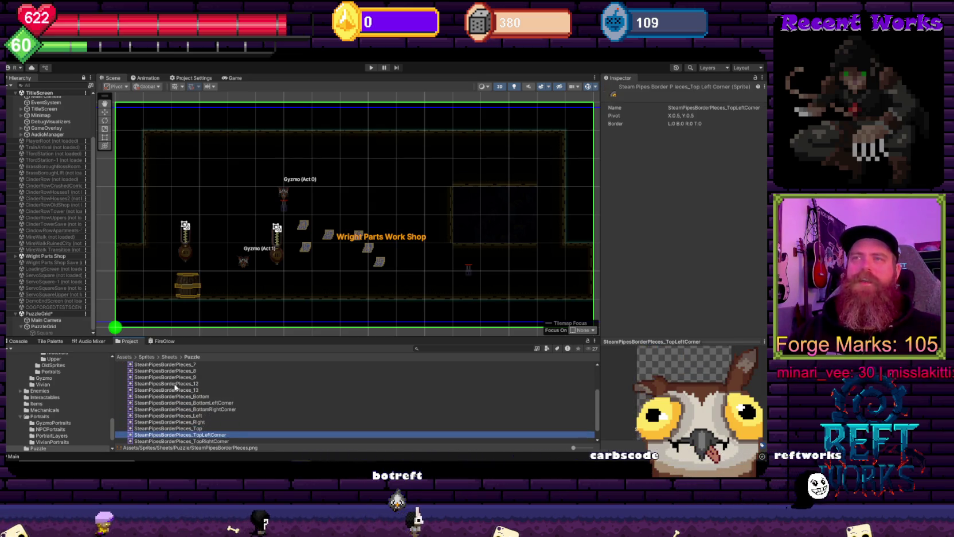
key("Up")
key("Up")
key("Up")
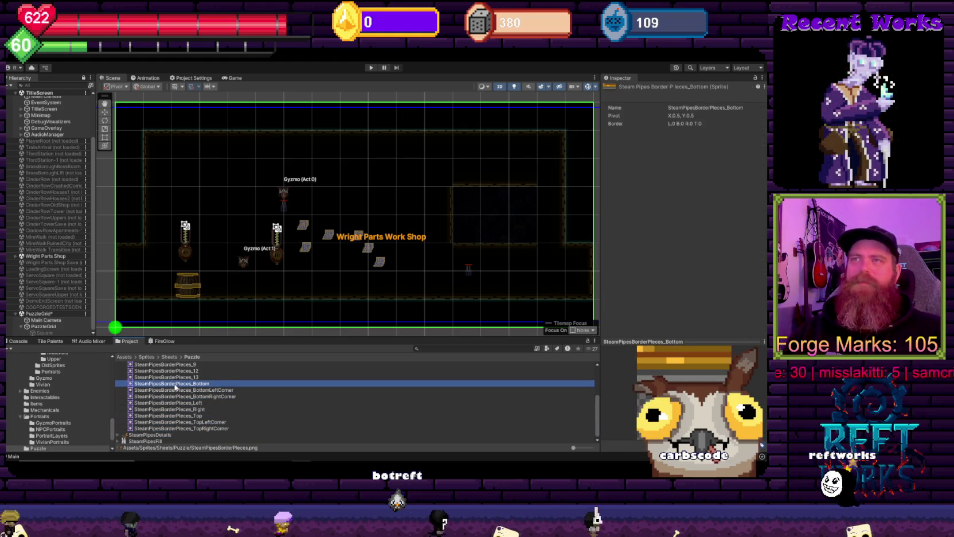
key("Up")
key("Up")
key("Down")
key("Down")
key("Up")
key("Up")
key("Up")
key("Up")
key("Up")
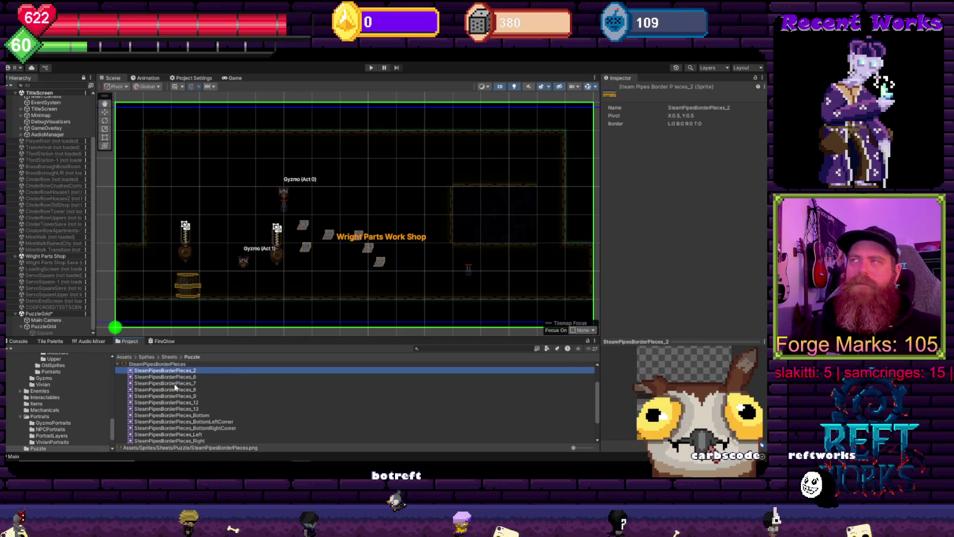
key("Down")
key("Down")
key("Down")
key("Up")
key("Up")
key("Up")
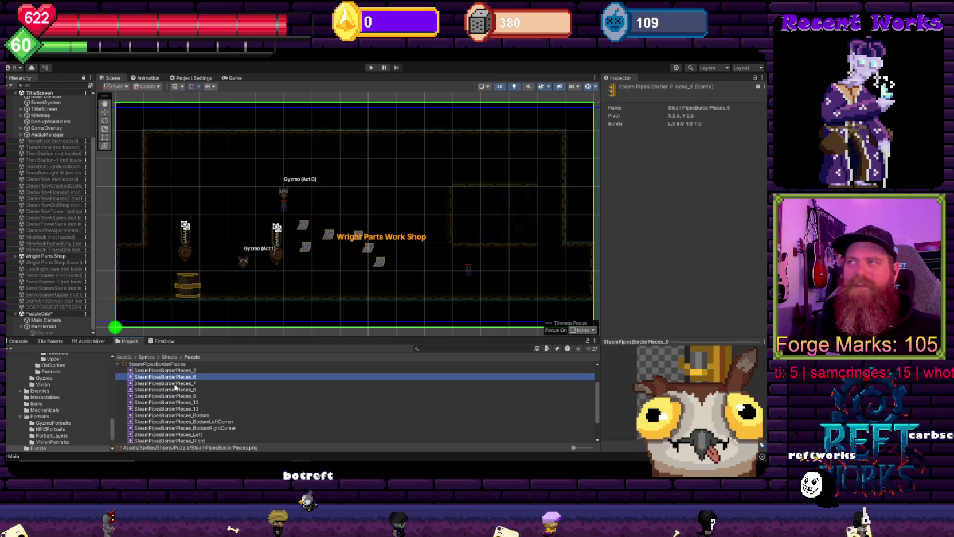
key("Down")
key("Down")
key("Down")
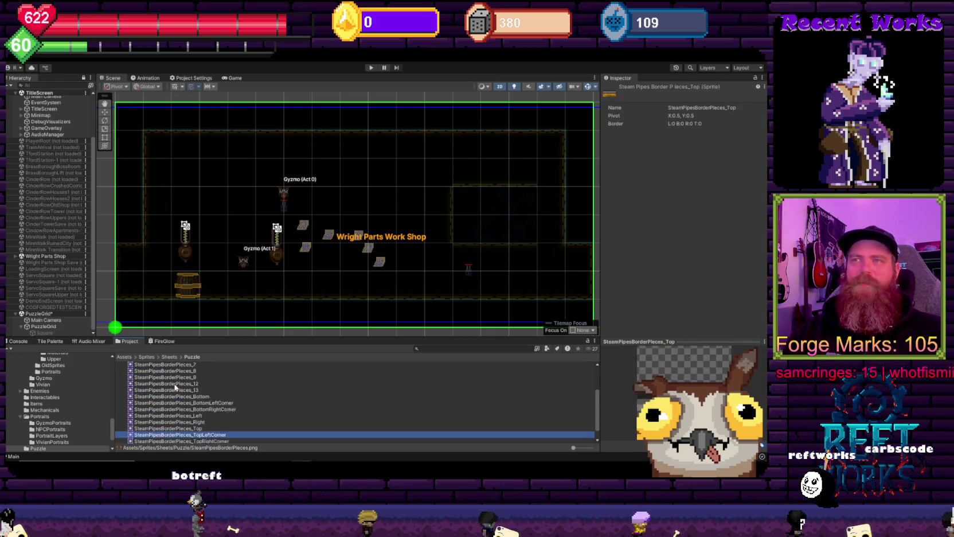
Expand the SteamPipesDetails and SteamPipesFill sheets to show their individual sprites.
key("Down")
key("Down")
key("Down")
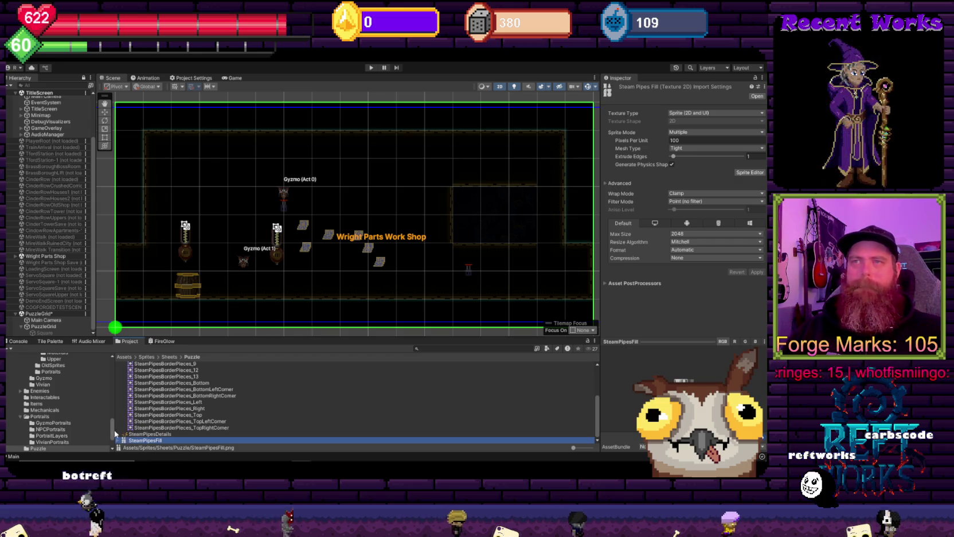
left_click(123, 434)
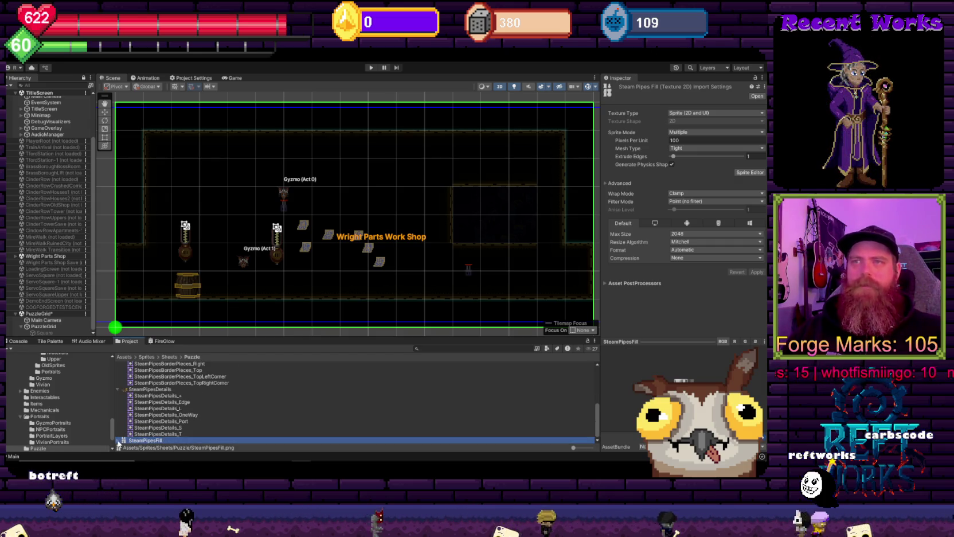
key("Right")
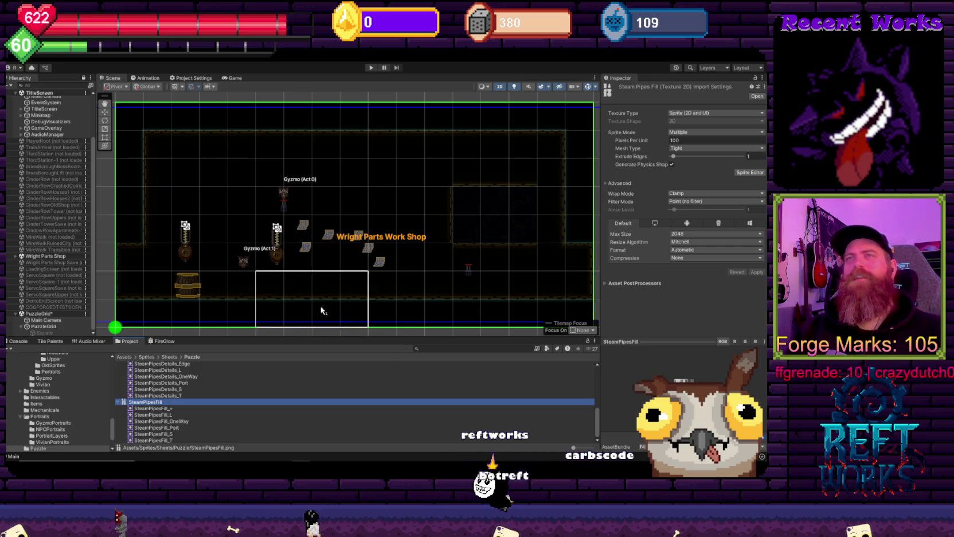
Select PuzzleGrid in the Hierarchy, which surfaces the TilePrefab missing-script save error.
left_click(43, 315)
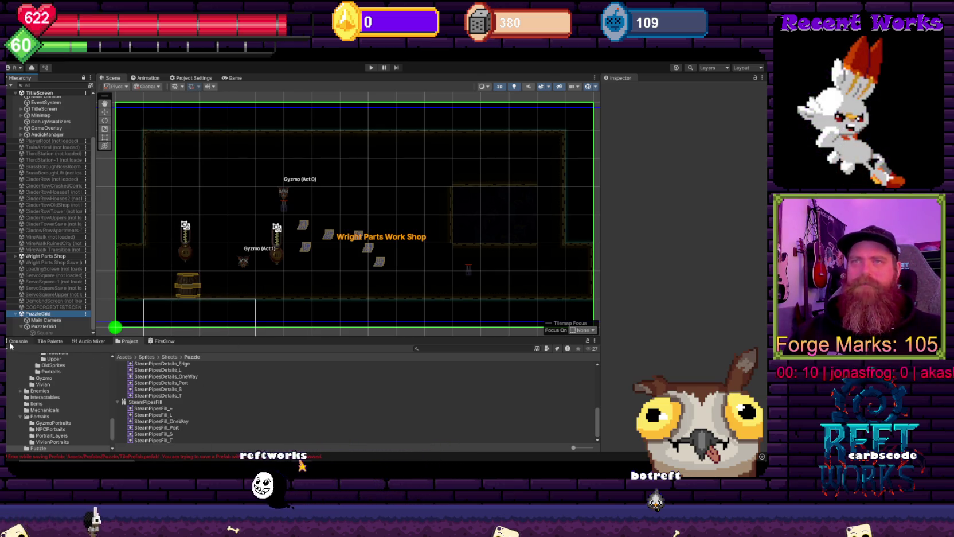
left_click(18, 341)
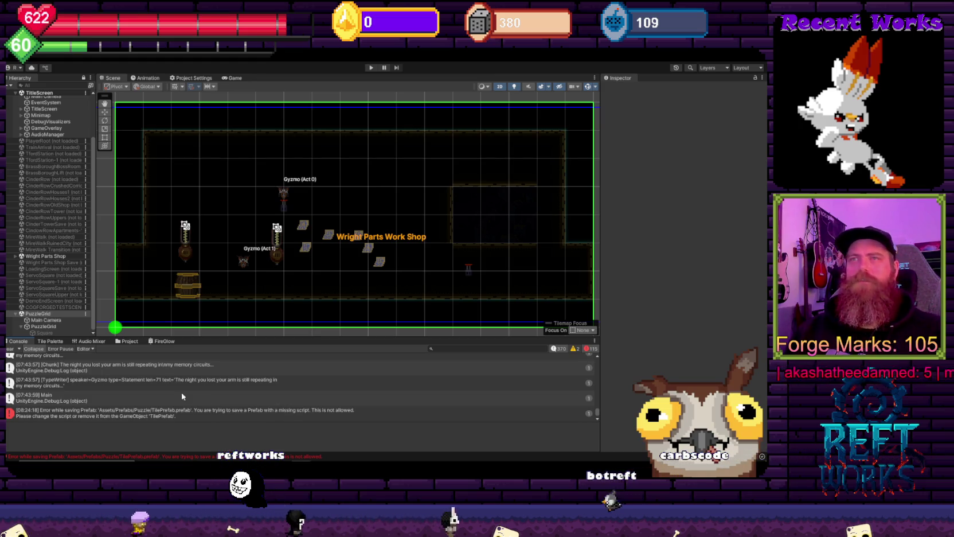
left_click(135, 342)
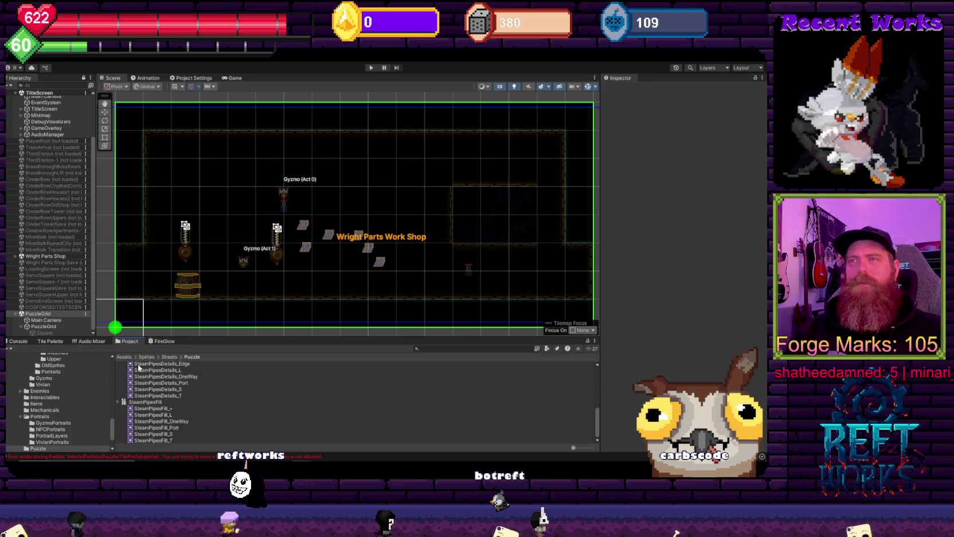
scroll(62, 421, "down", 3)
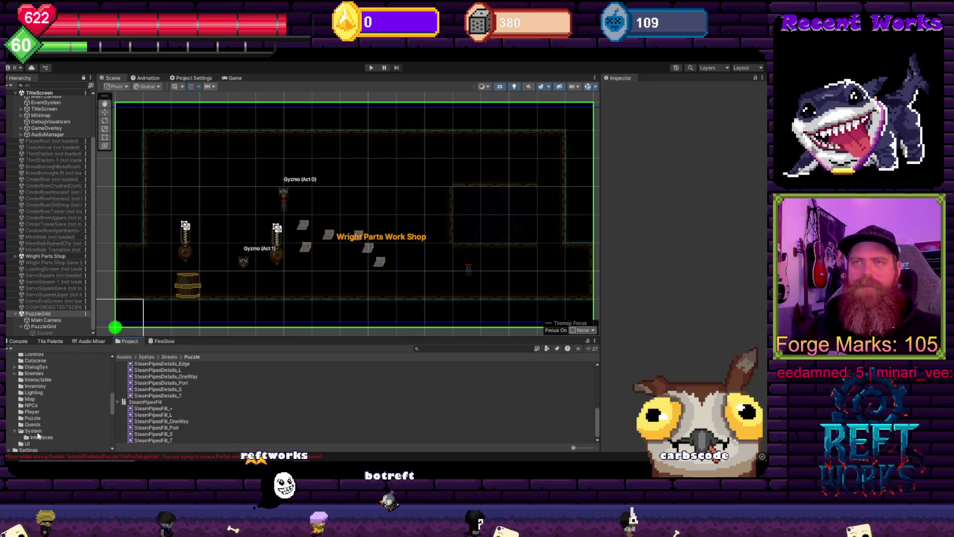
scroll(43, 413, "down", 5)
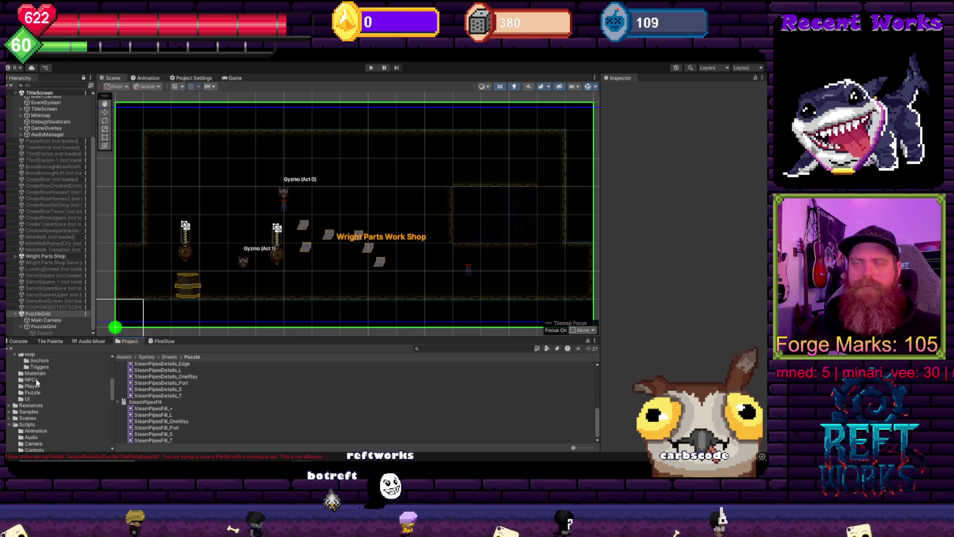
scroll(37, 408, "up", 3)
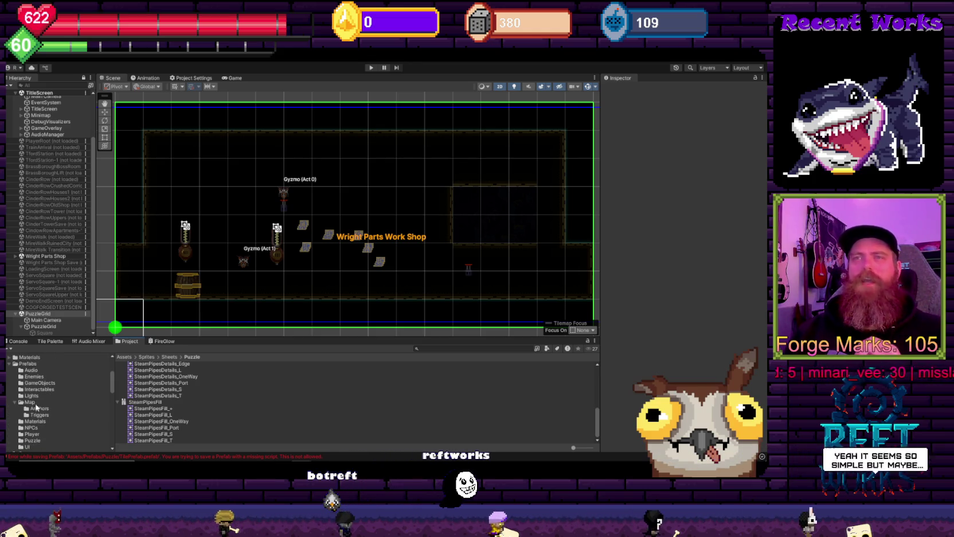
scroll(36, 407, "up", 5)
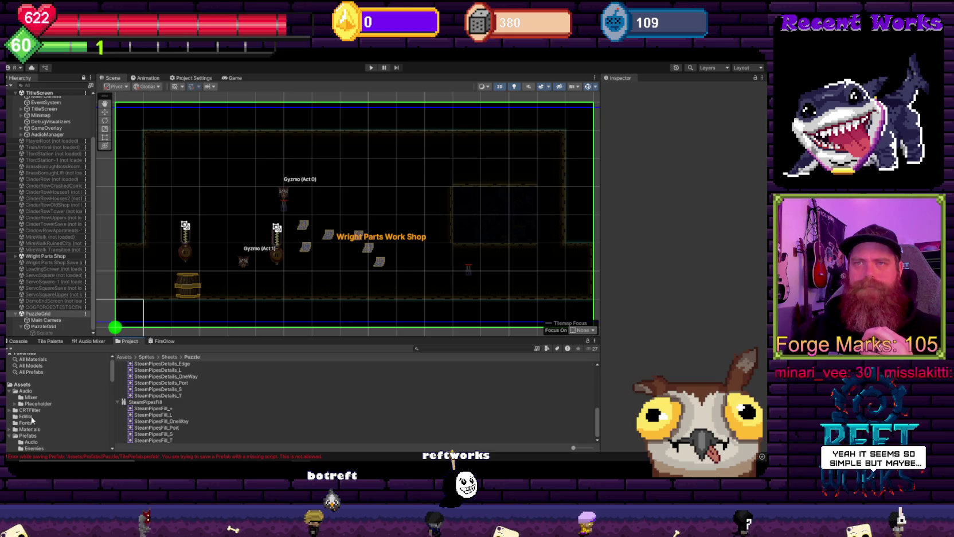
scroll(35, 409, "down", 5)
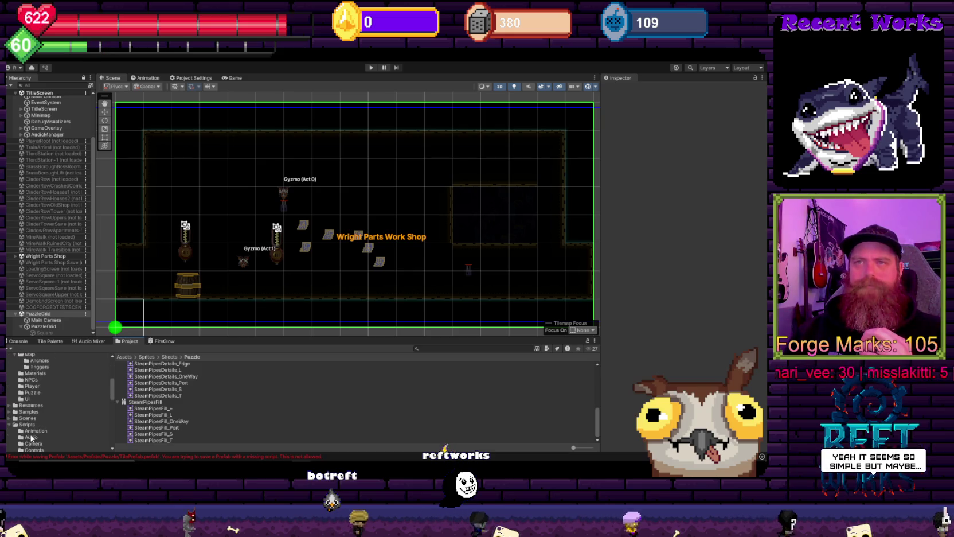
Open Assets/Prefabs/Puzzle and delete the SelectBox, SteamPuff and TilePrefab prefabs.
left_click(35, 392)
left_click(149, 384)
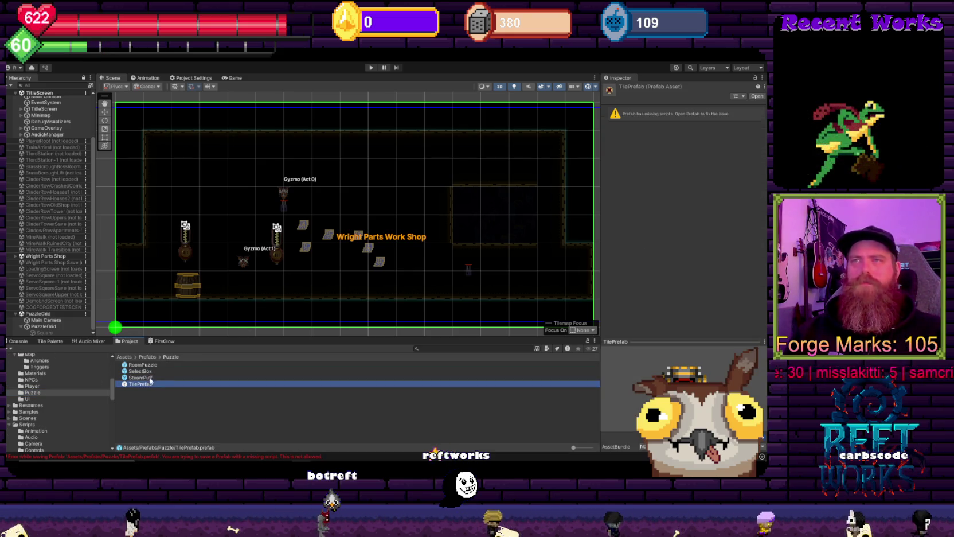
left_click(150, 371, "shift")
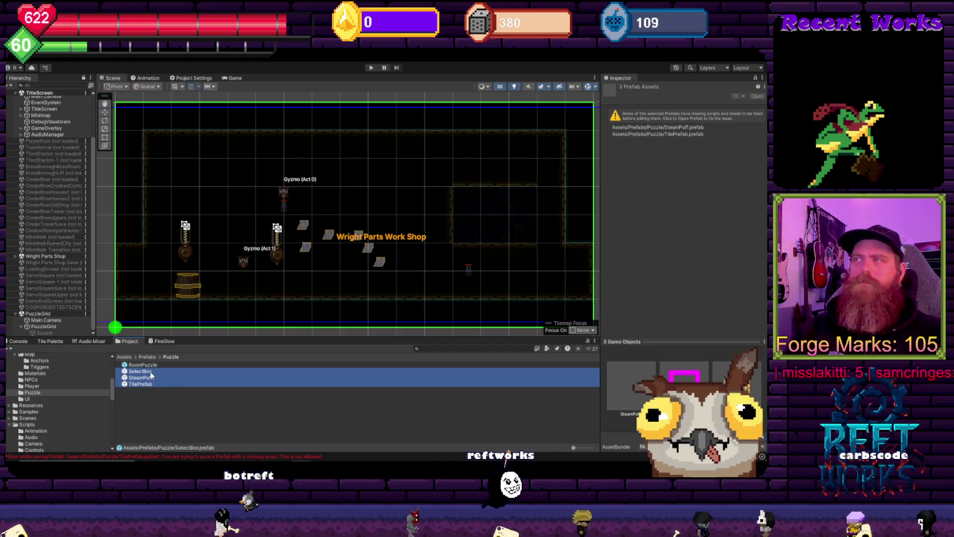
left_click(144, 384)
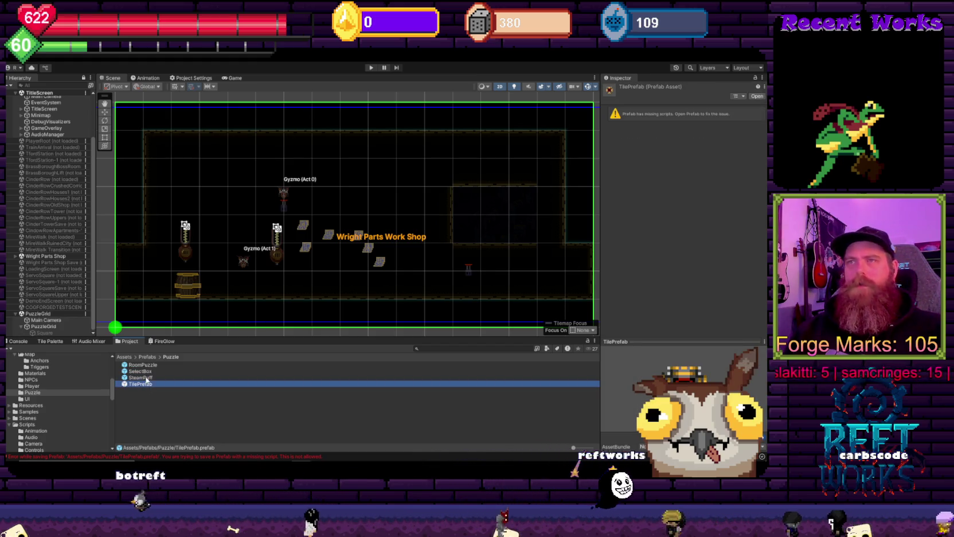
left_click(151, 372, "shift")
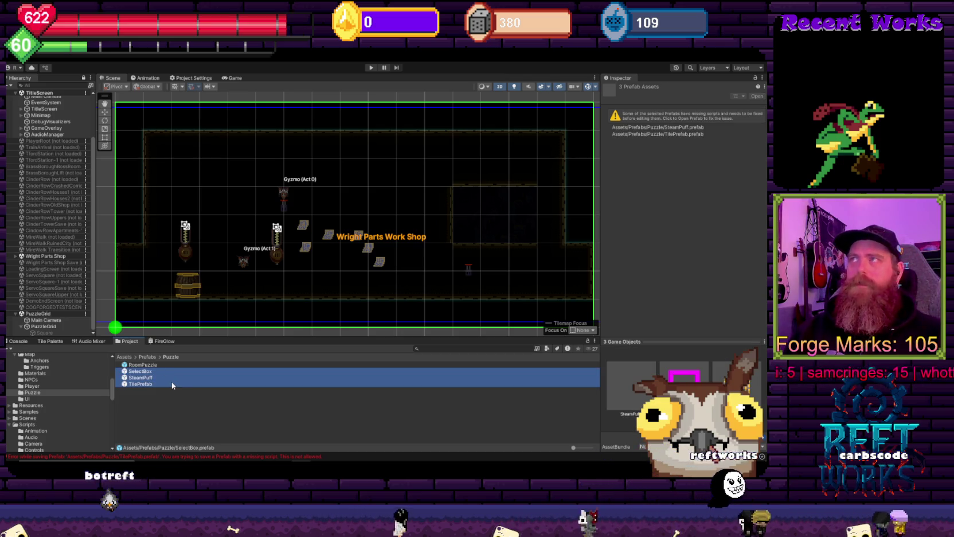
key("Delete")
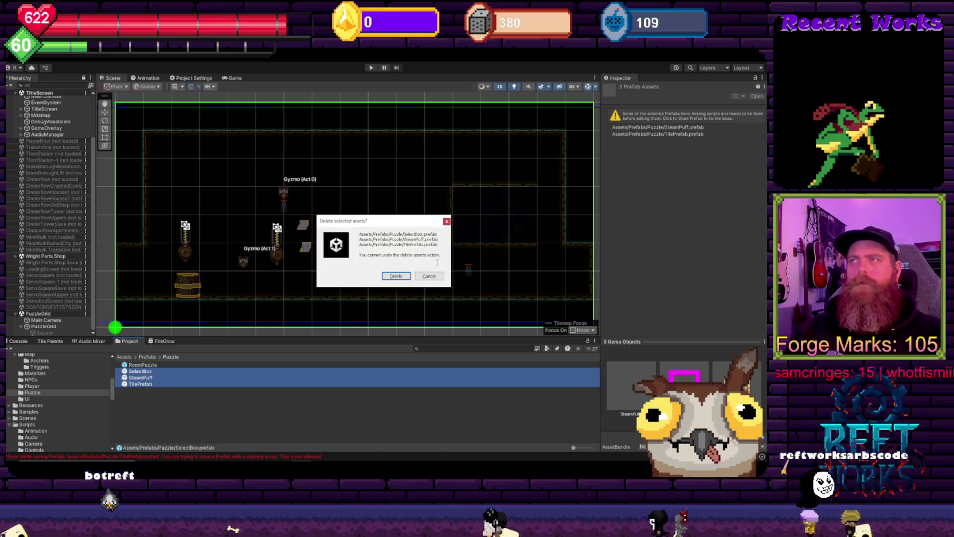
left_click(399, 278)
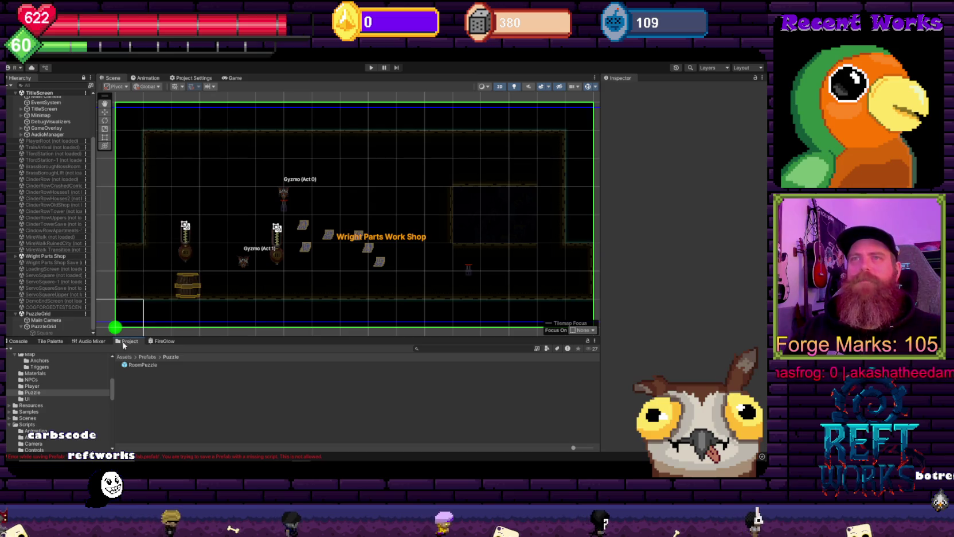
Drag the Scene/Project divider down to enlarge the Scene view, then pan around the workshop room.
mouse_move(124, 345)
left_mouse_down()
mouse_move(310, 349)
mouse_move(536, 248)
mouse_move(283, 210)
left_mouse_up()
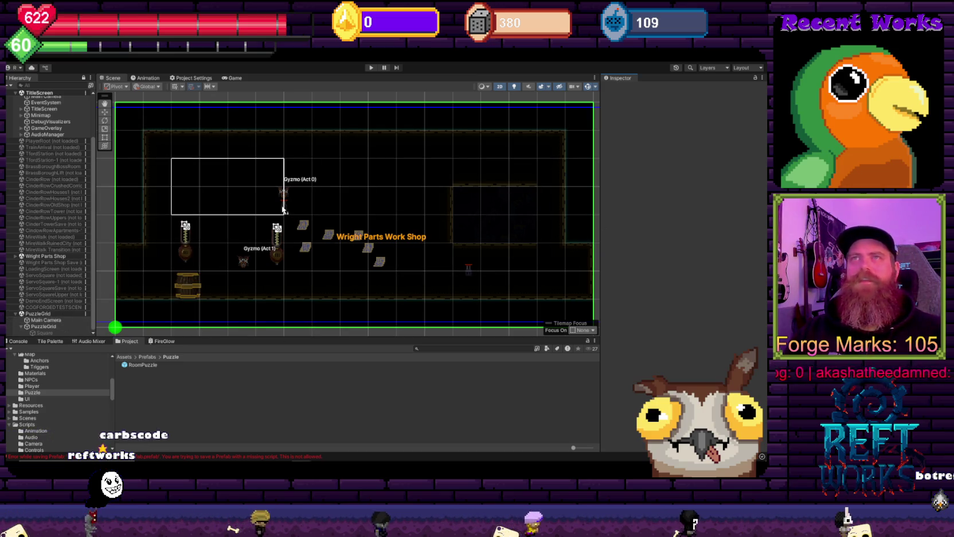
mouse_move(248, 338)
left_mouse_down()
mouse_move(248, 391)
mouse_move(248, 348)
left_mouse_up()
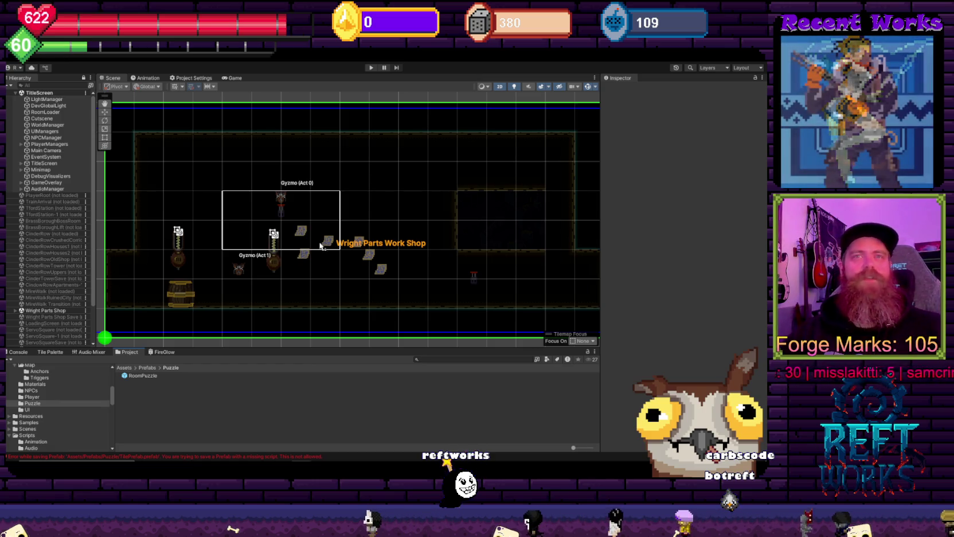
key("Right")
key("Right")
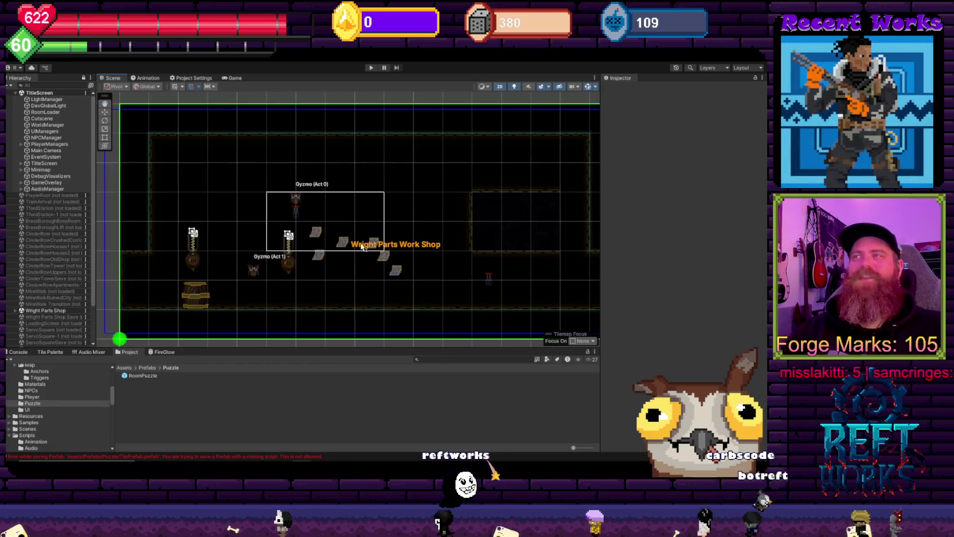
left_click_drag(331, 217, 330, 227)
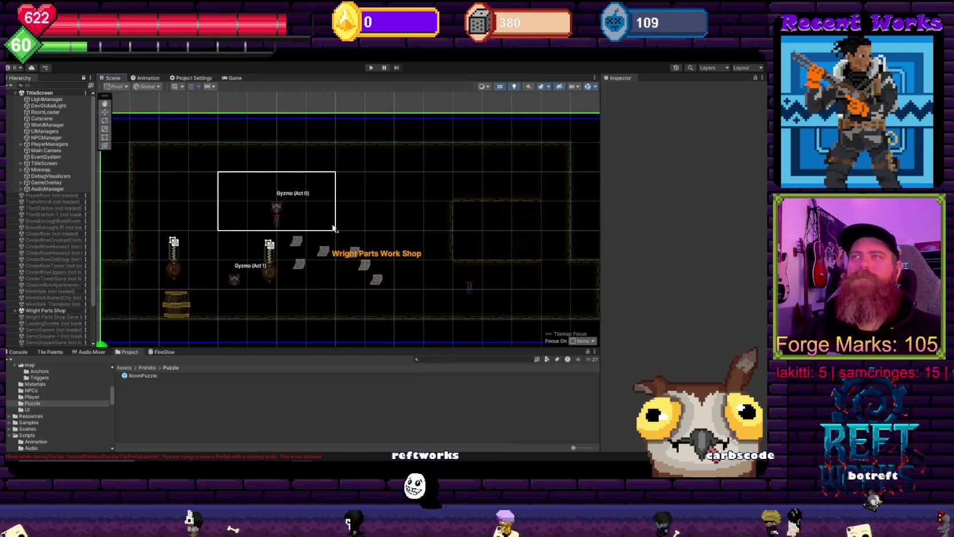
scroll(474, 221, "right", 6)
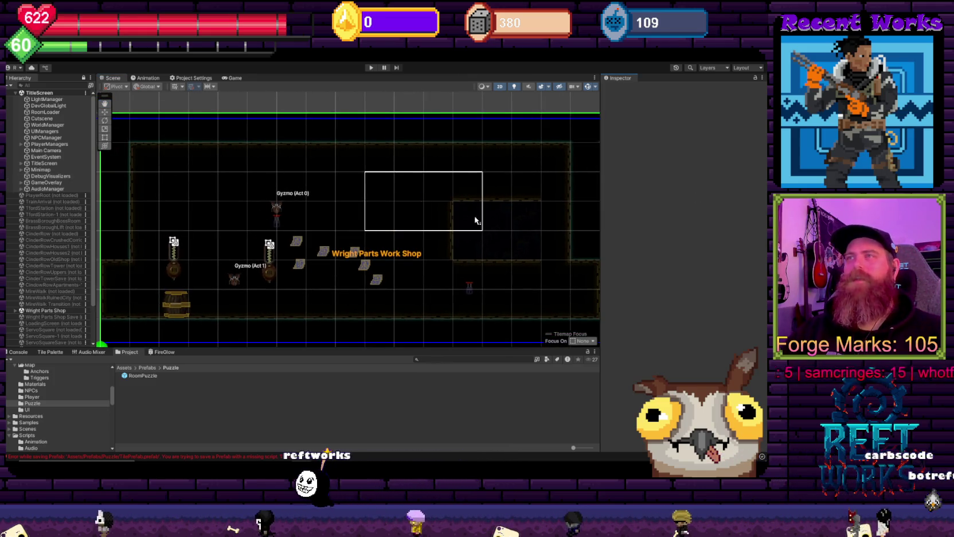
scroll(334, 226, "down", 2)
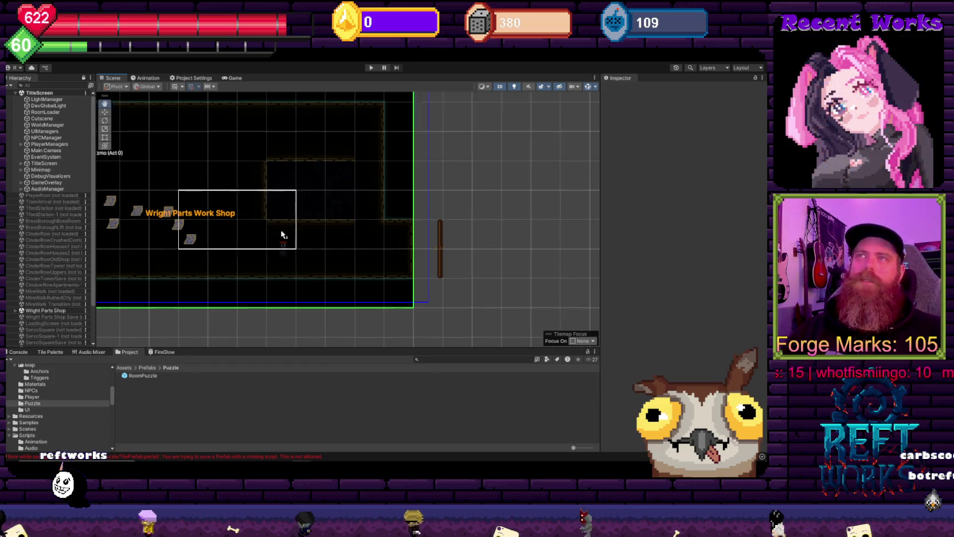
scroll(330, 242, "left", 2)
scroll(313, 249, "left", 5)
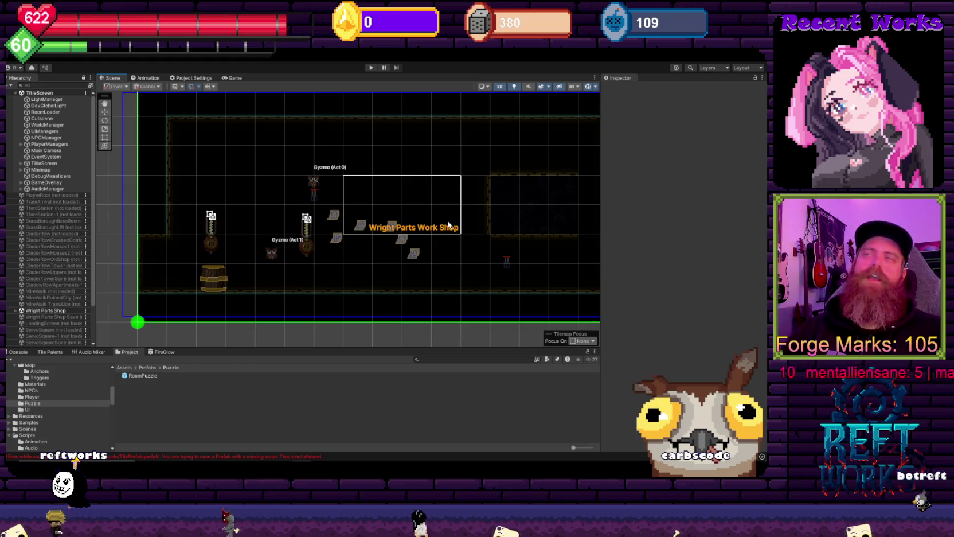
scroll(373, 220, "right", 5)
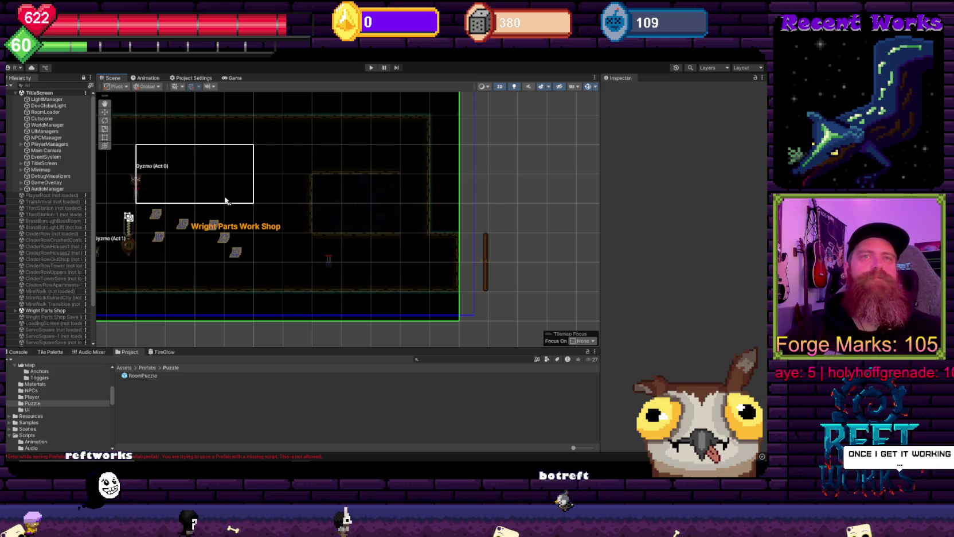
Select PuzzleGrid to view One Way Chance 0.15, Blocker Density 0.08 and Blocker Max 6.
left_click_drag(258, 197, 390, 182)
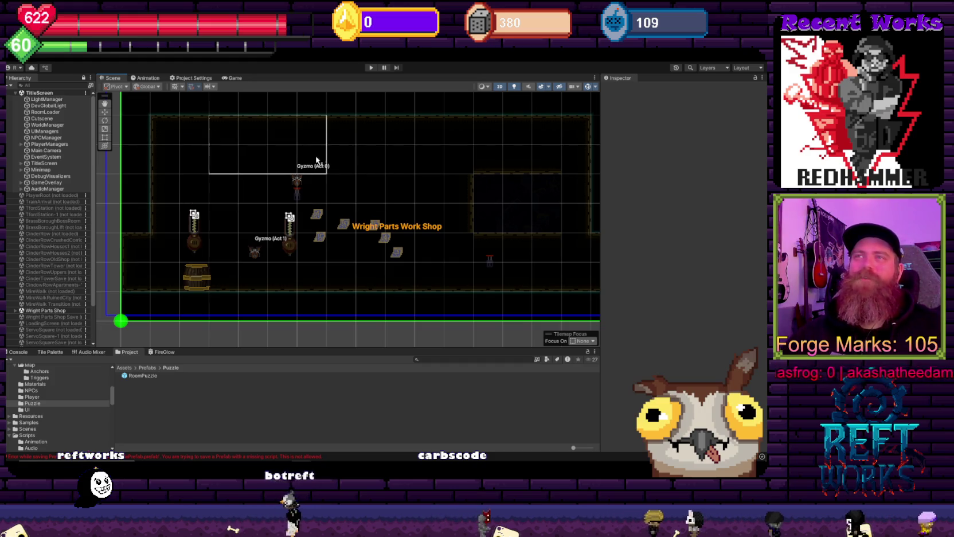
mouse_move(321, 164)
left_mouse_down()
mouse_move(317, 196)
mouse_move(357, 205)
mouse_move(362, 224)
mouse_move(298, 187)
mouse_move(293, 202)
mouse_move(289, 186)
left_mouse_up()
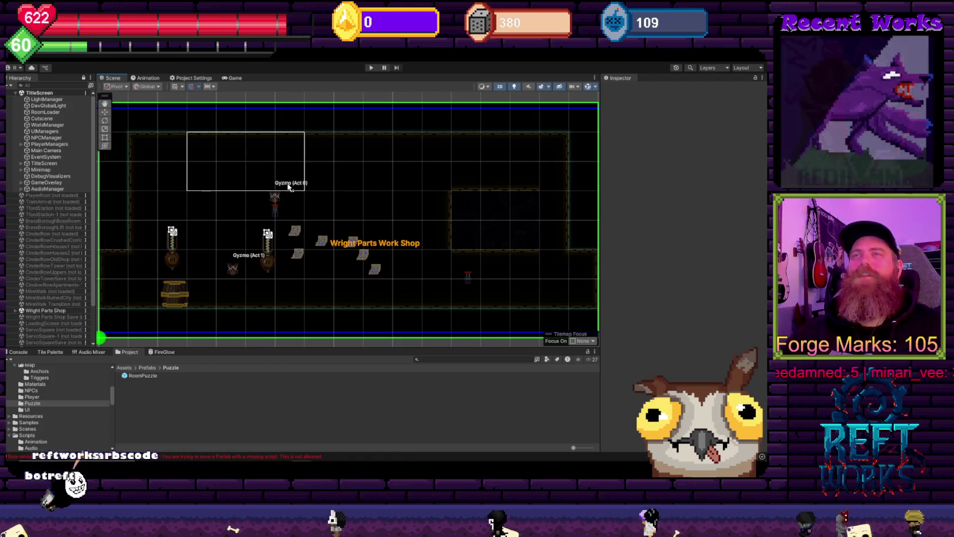
key("Left")
key("Up")
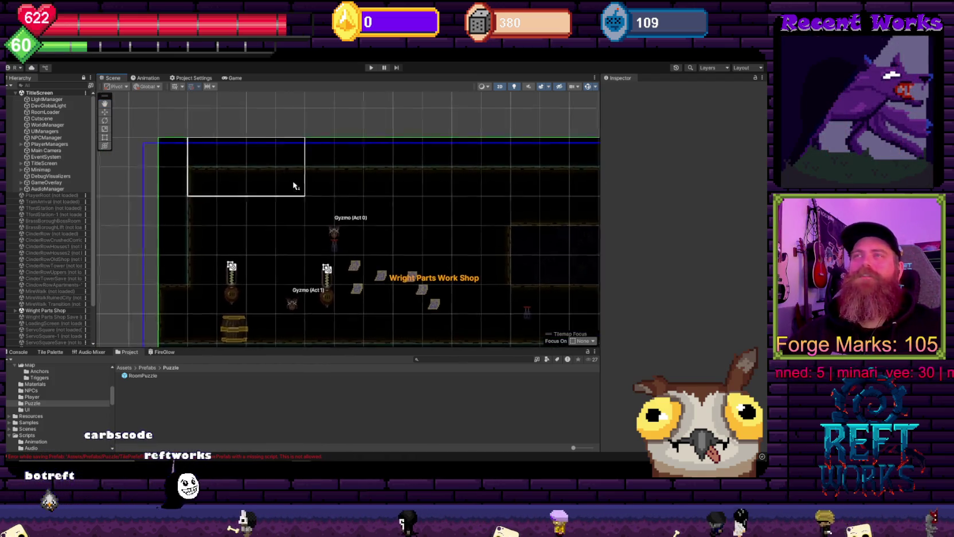
key("Right")
key("Down")
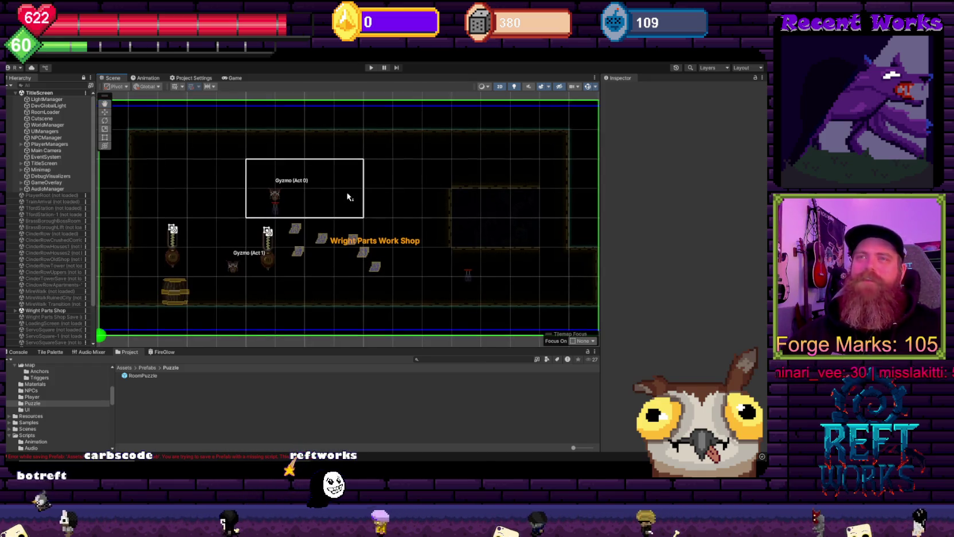
scroll(40, 265, "down", 3)
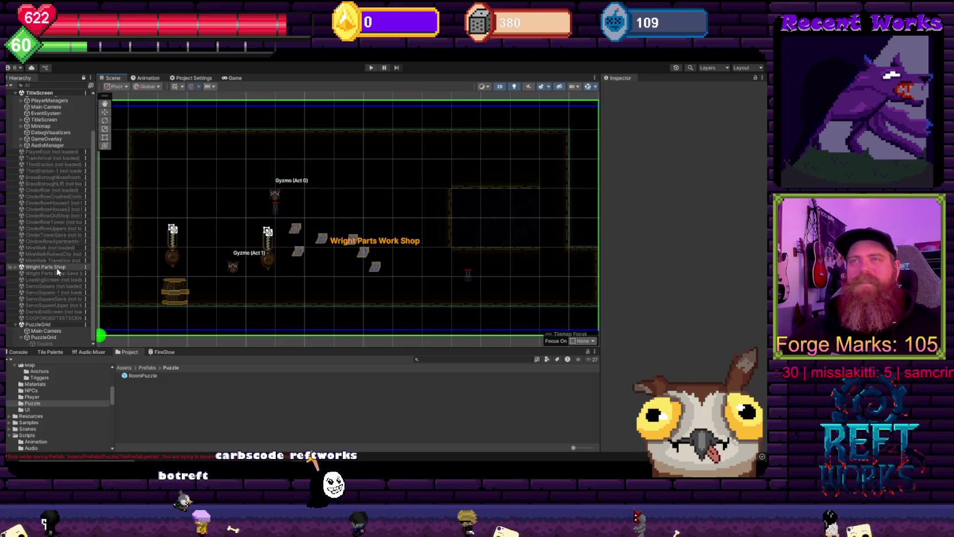
left_click(55, 337)
scroll(699, 203, "down", 5)
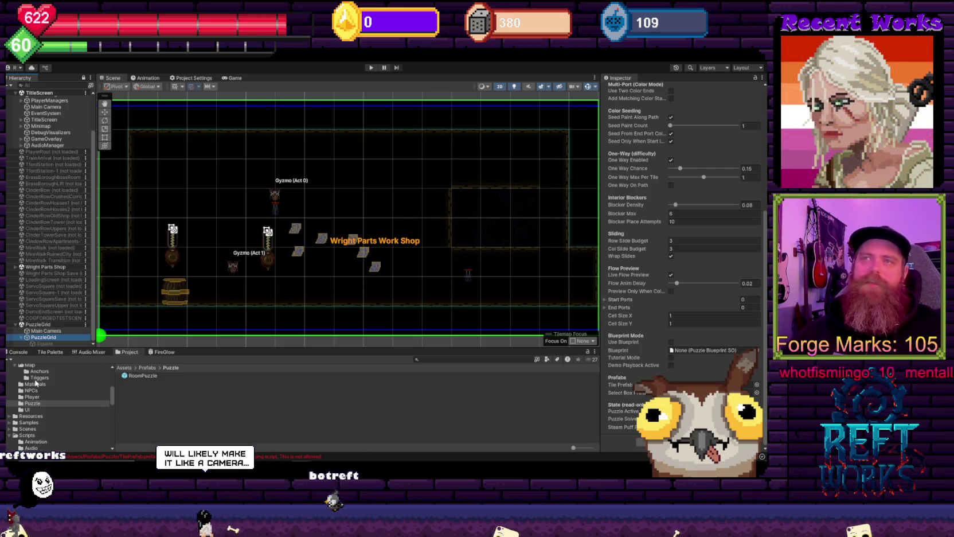
Create an empty GameObject under PuzzleGrid and add a Sprite Renderer to it.
right_click(54, 325)
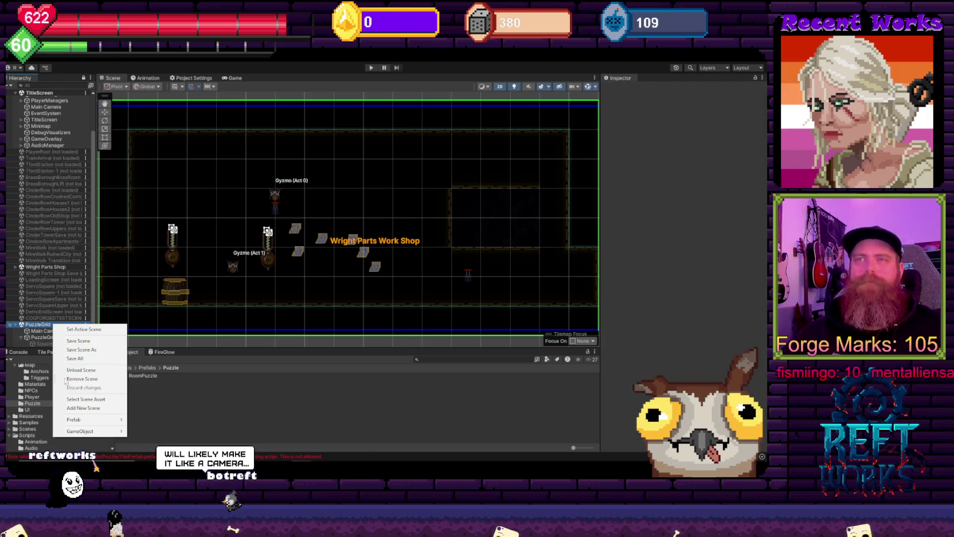
mouse_move(92, 431)
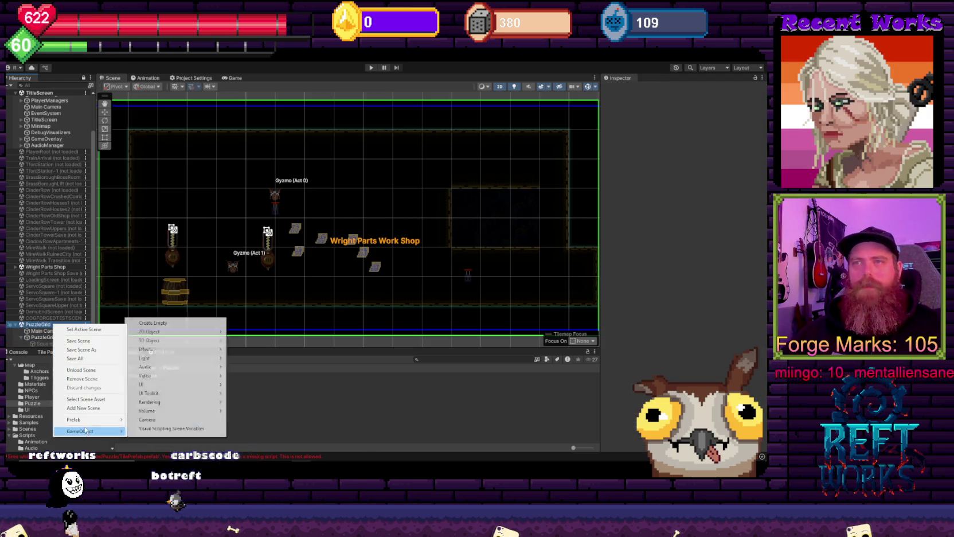
left_click(148, 323)
left_click(652, 150)
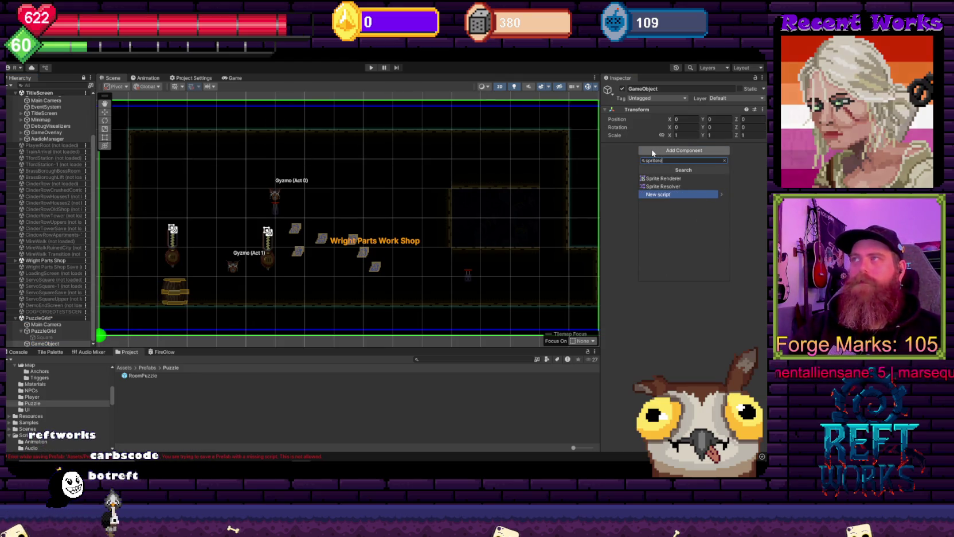
left_click(662, 178)
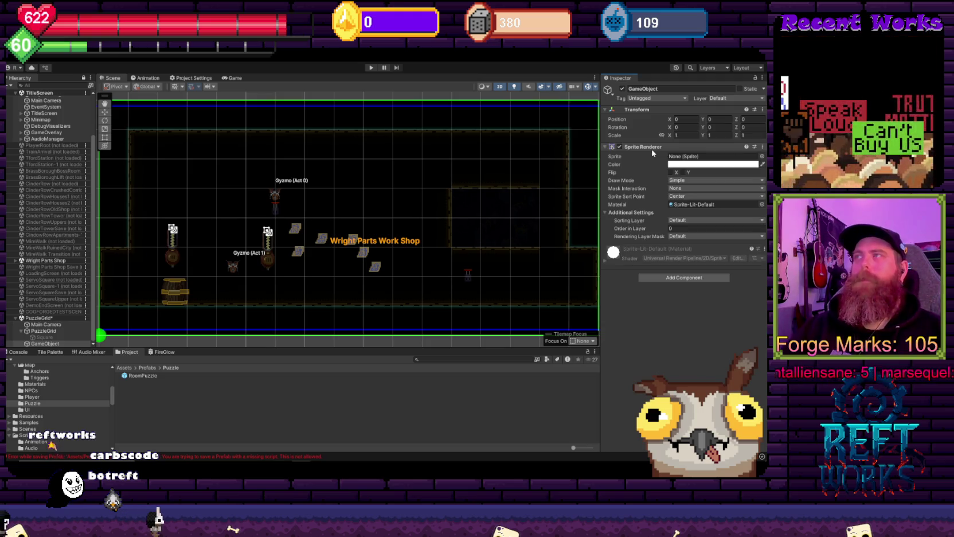
Search the sprite picker for 'select' and assign the Selectbox sprite to the renderer.
left_click(763, 157)
type("select")
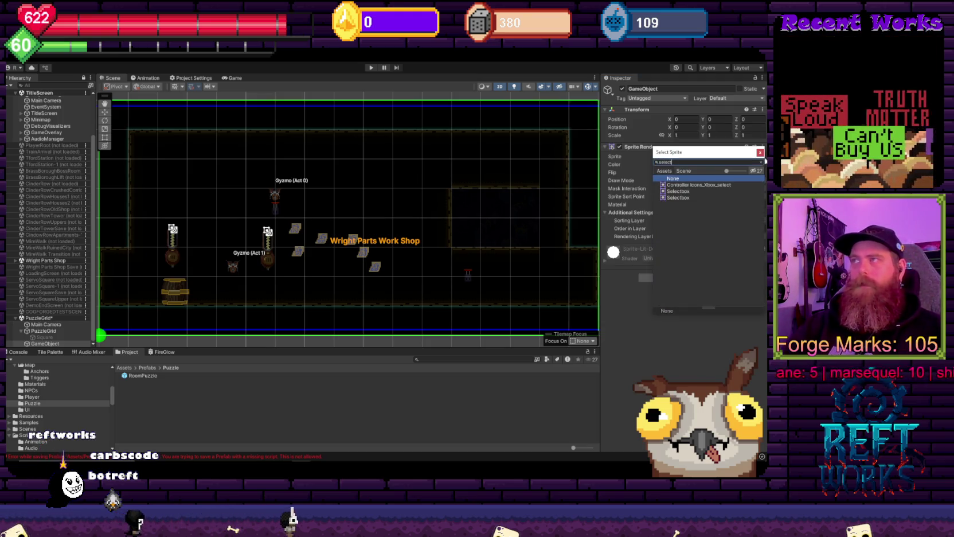
key("Down")
key("Down")
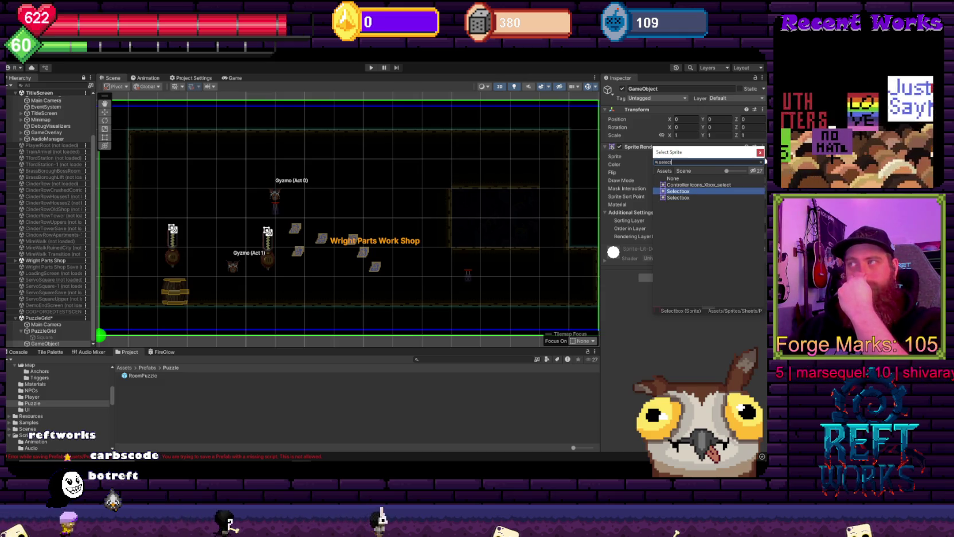
key("Down")
key("Up")
key("Up")
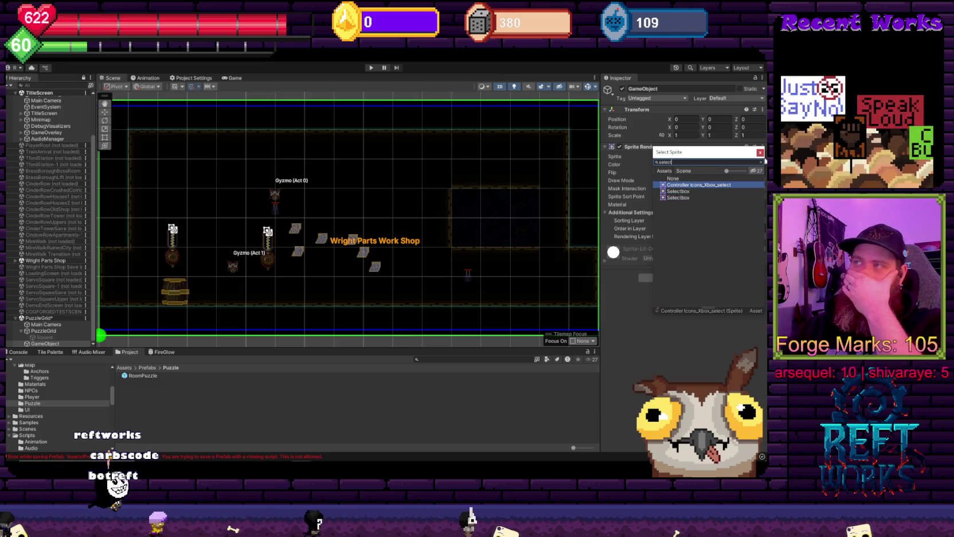
key("Down")
key("Down")
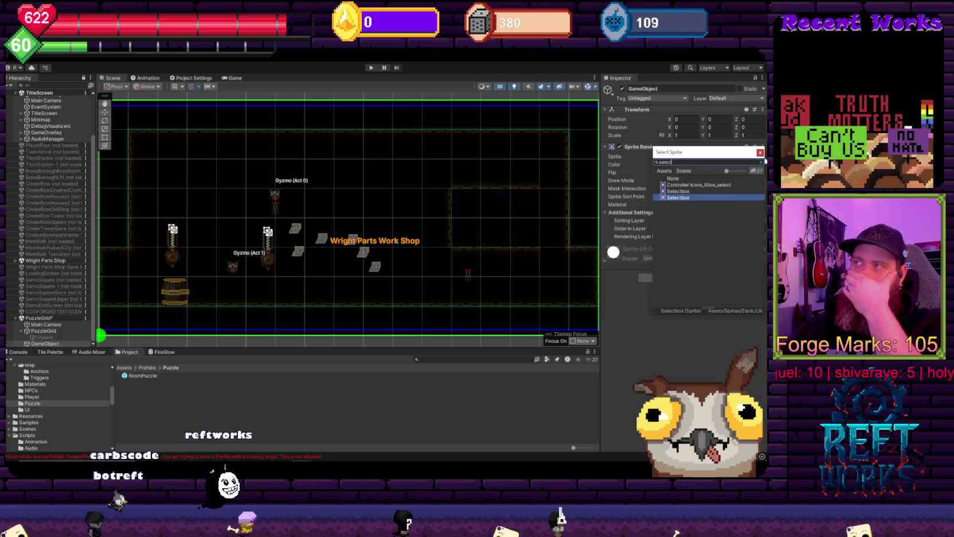
key("Return")
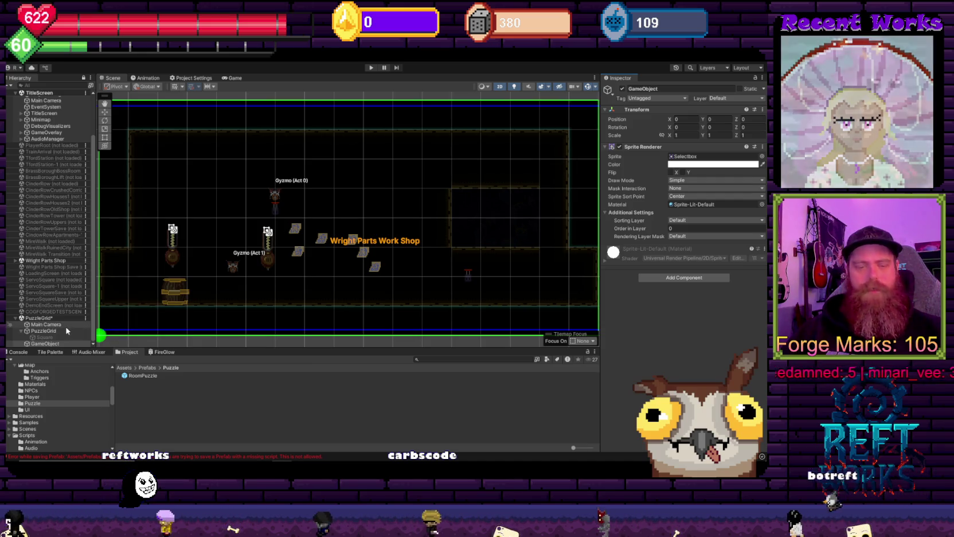
Save the SelectBox object as a prefab in the Prefabs/Puzzle folder.
left_click_drag(217, 247, 335, 297)
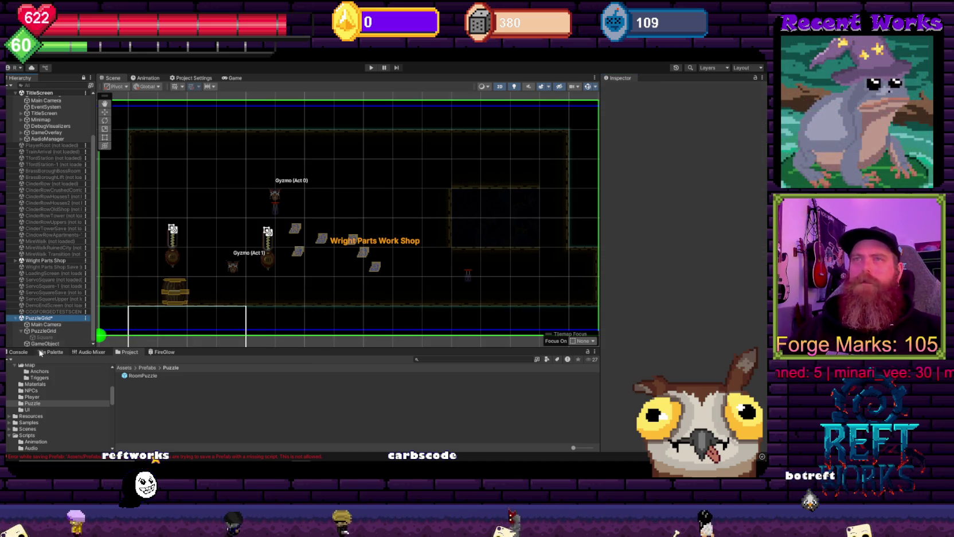
left_click(43, 344)
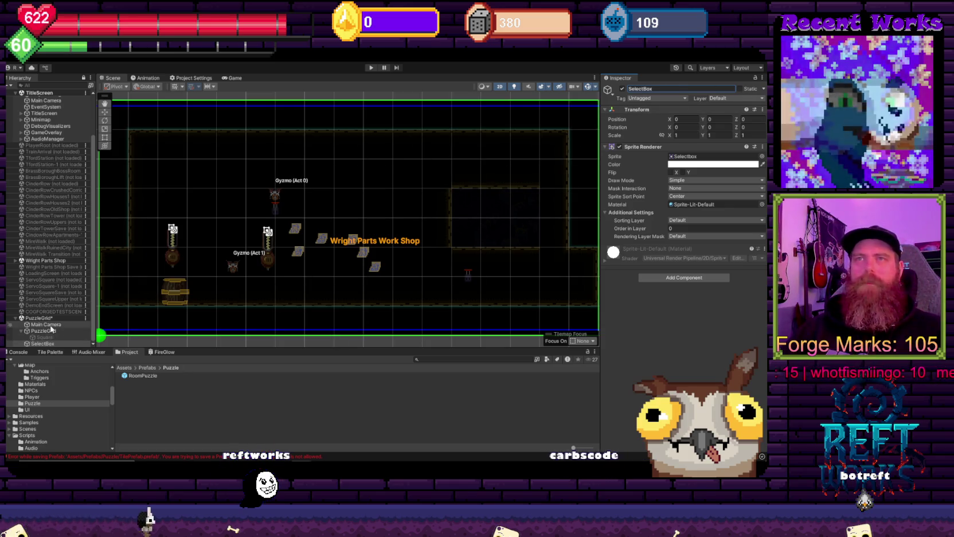
left_click_drag(48, 344, 182, 392)
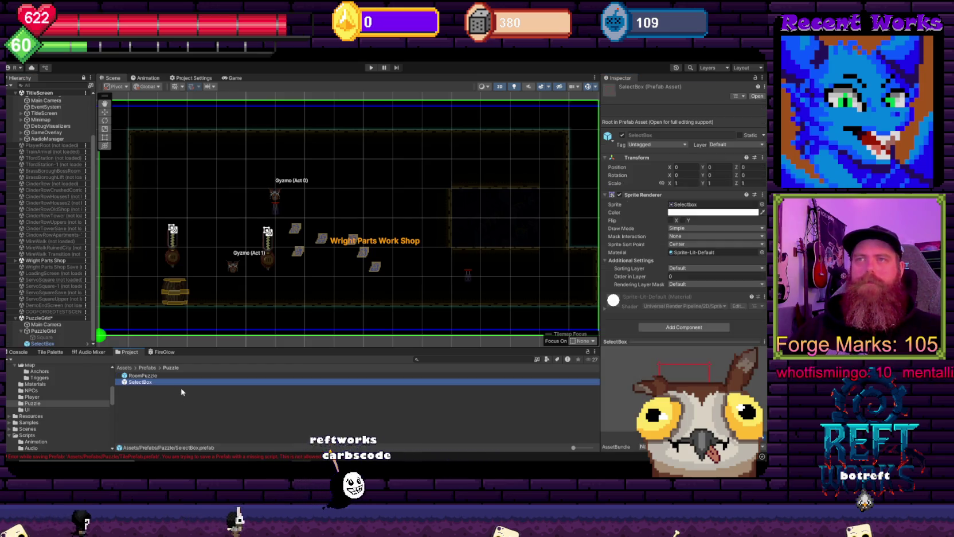
Assign the SelectBox prefab to PuzzleGrid's Select Box prefab slot.
left_click(42, 331)
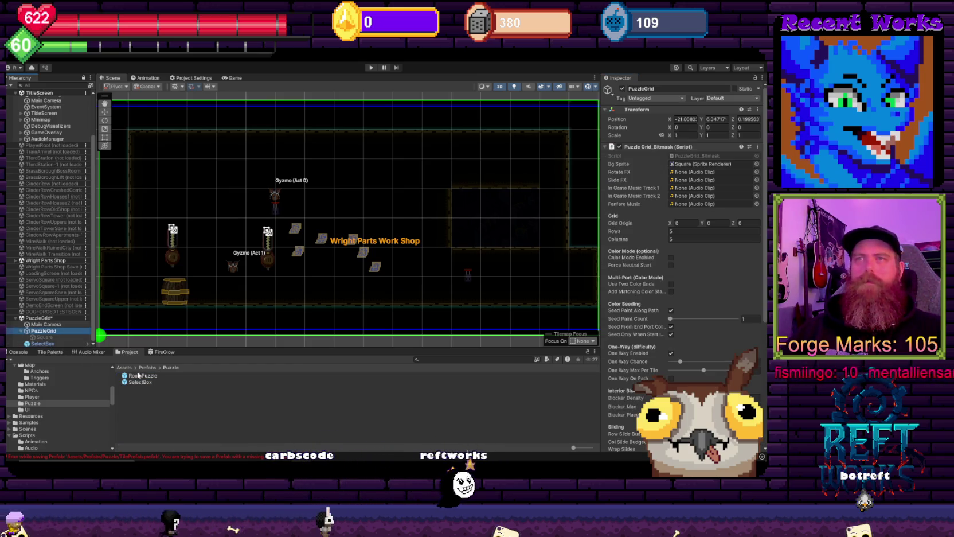
scroll(680, 348, "down", 5)
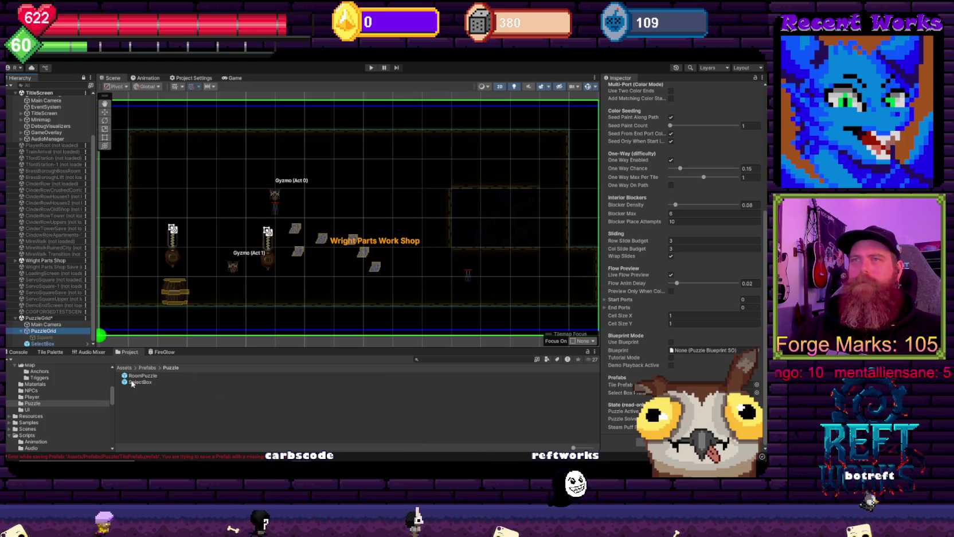
left_click_drag(132, 383, 611, 419)
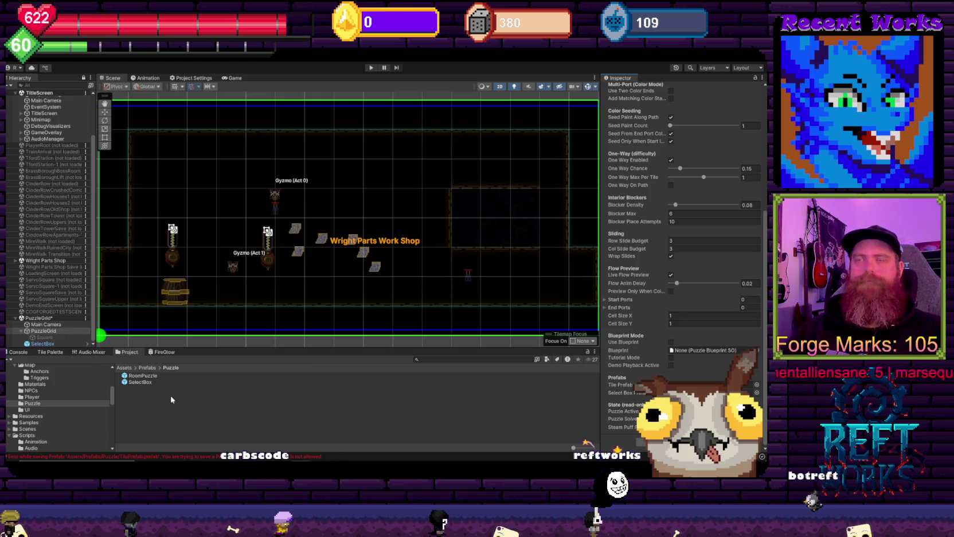
right_click(138, 403)
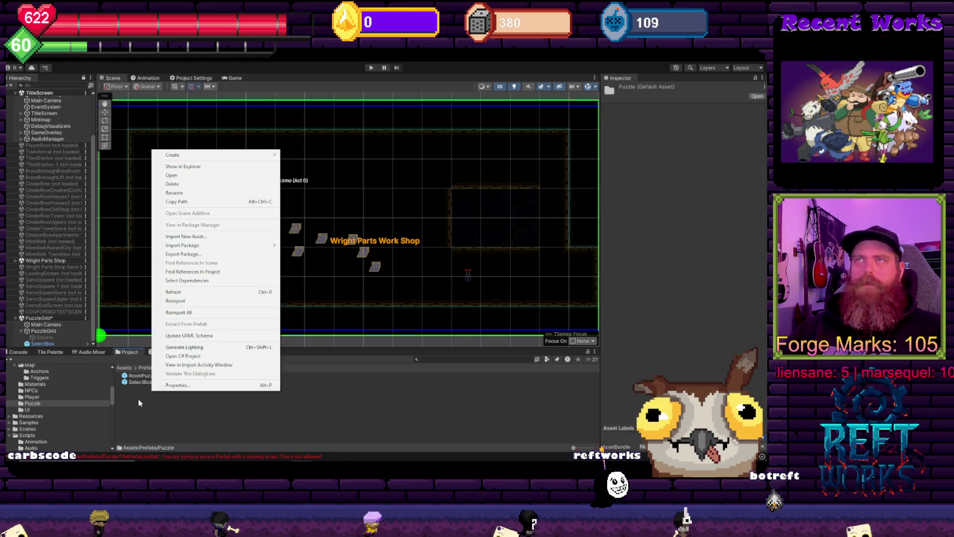
Create an empty GameObject in the PuzzleGrid scene and rename it 'Tile'.
mouse_move(188, 157)
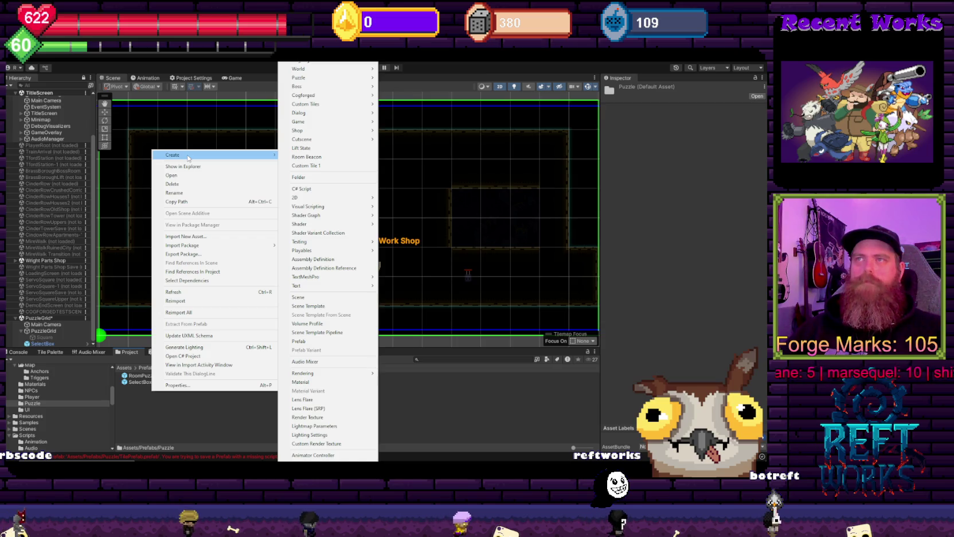
right_click(41, 318)
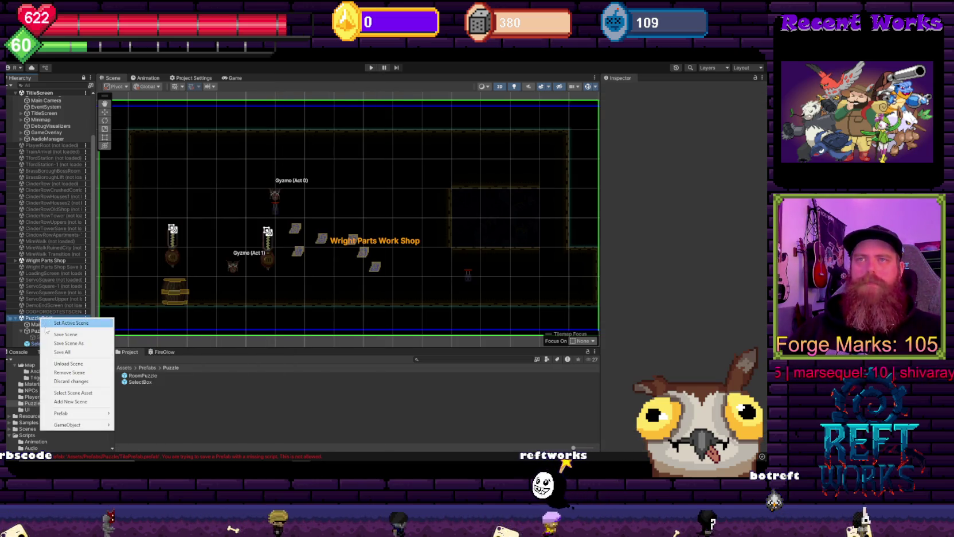
mouse_move(80, 425)
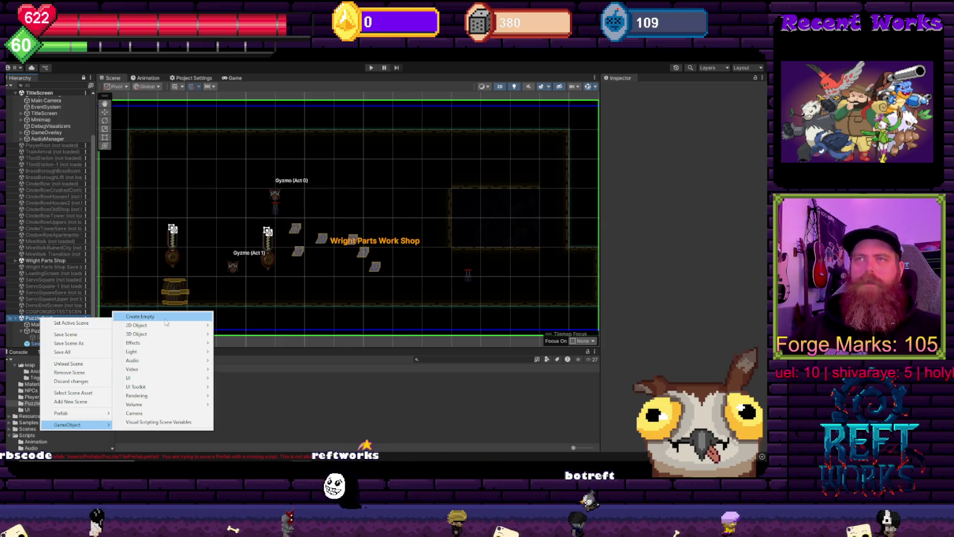
left_click(166, 316)
left_click(42, 337)
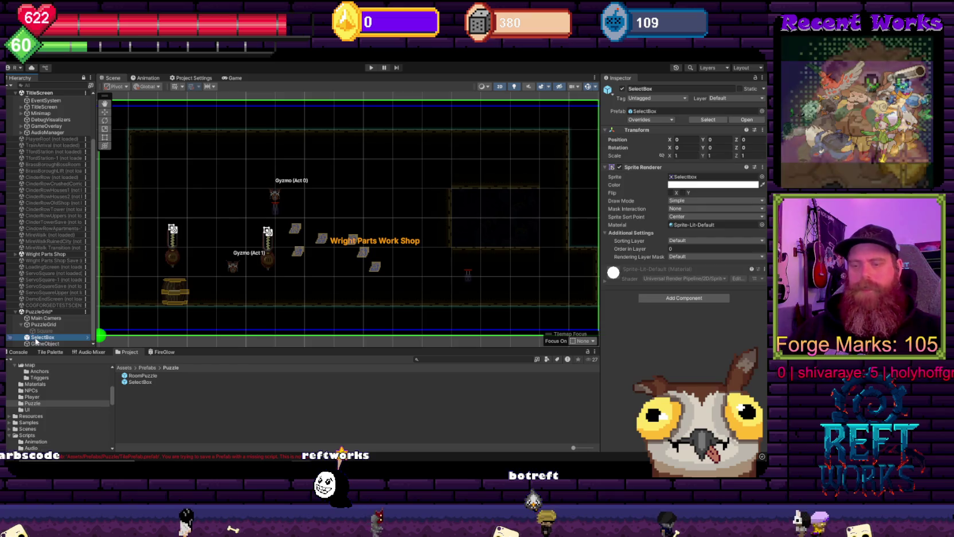
left_click(70, 343)
left_click(635, 88)
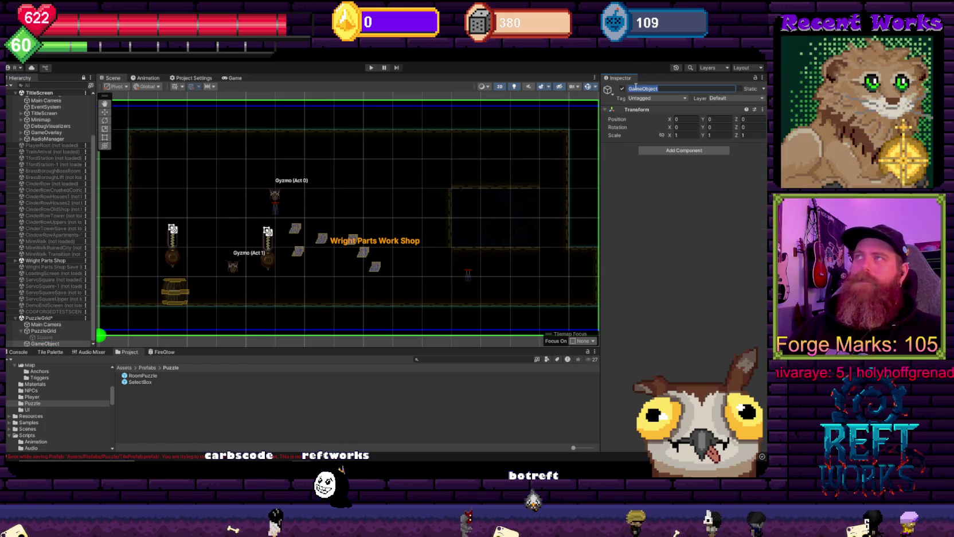
type("Tile")
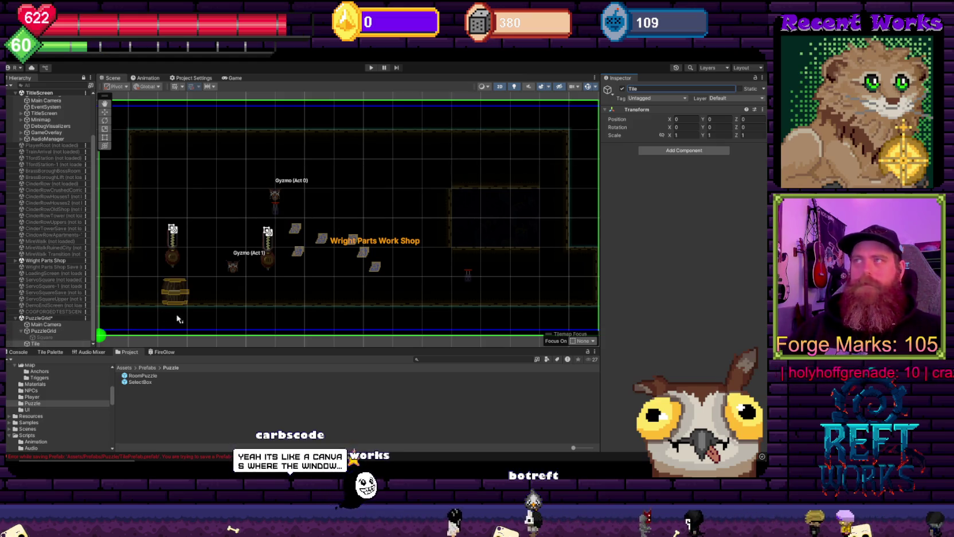
Add the Tile script via 'spritetile' search and remove the Sprites list's empty element.
left_click(683, 151)
type("sprite")
type("tile")
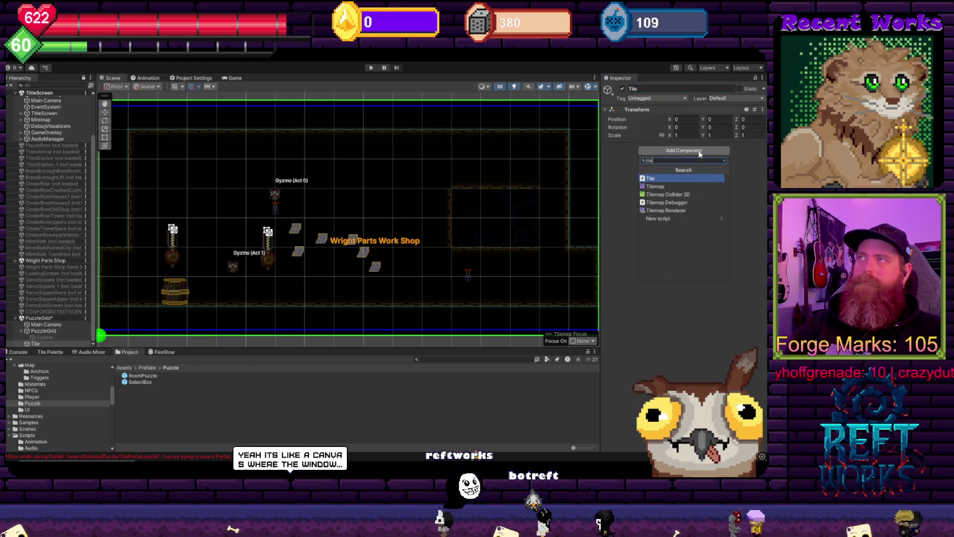
key("Return")
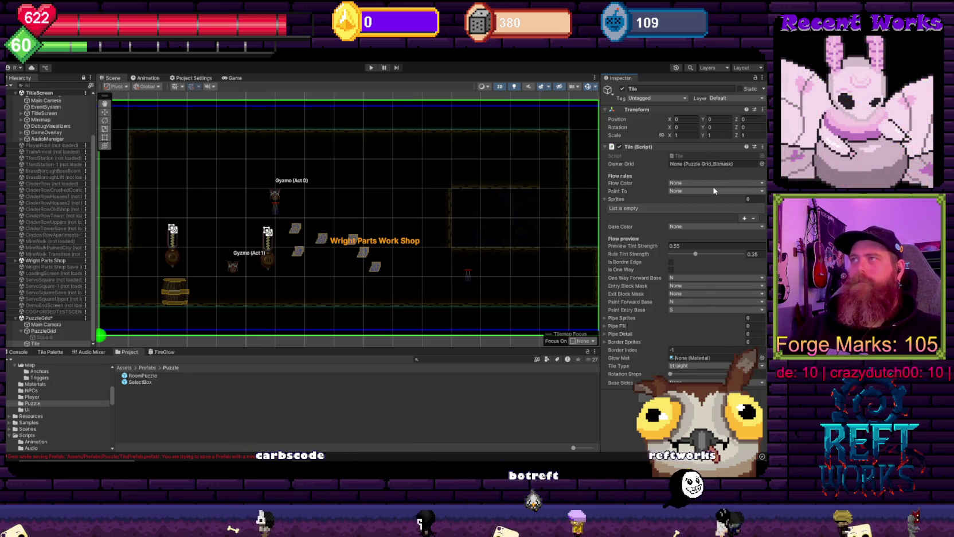
left_click(745, 219)
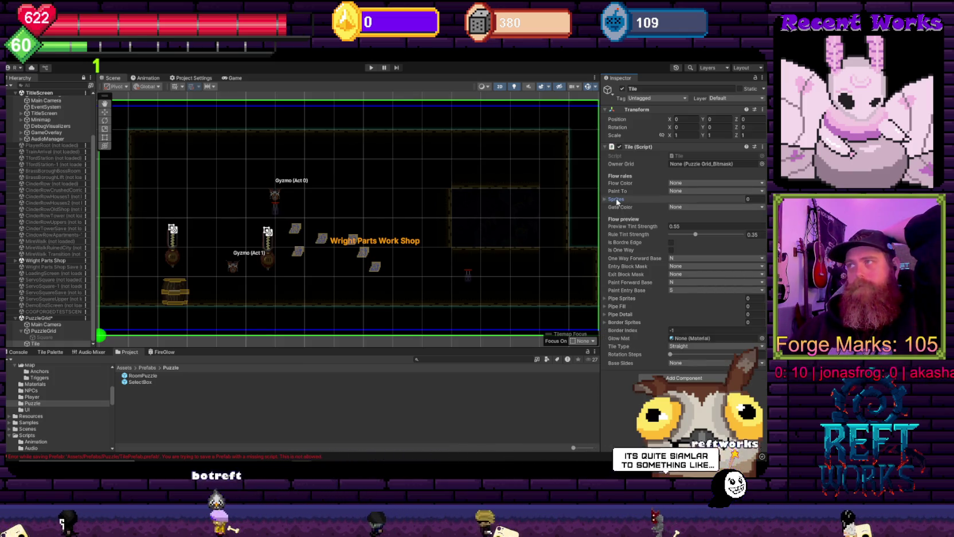
left_click(617, 199)
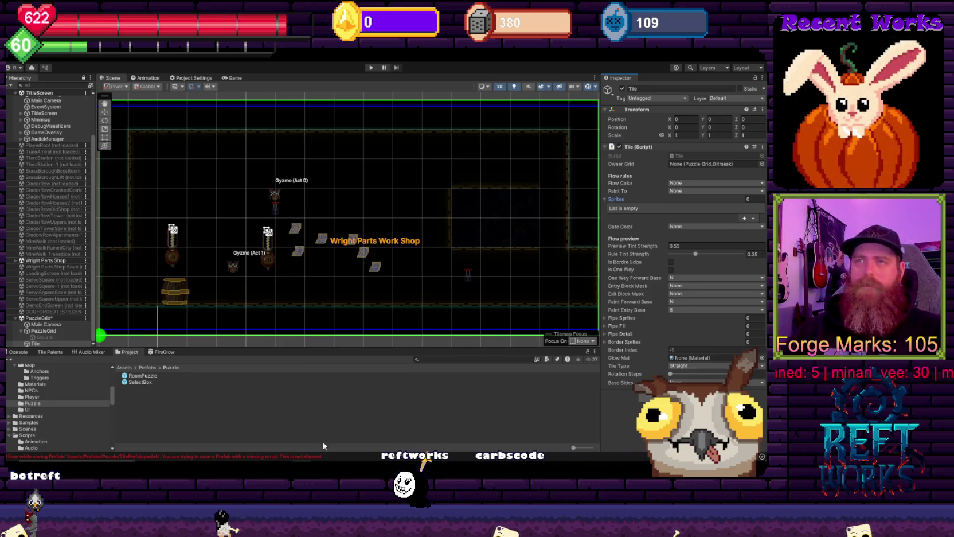
Switch to the FlowPuzzle project, select GameGrid, and open the Prefab/Puzzle folder.
mouse_move(301, 470)
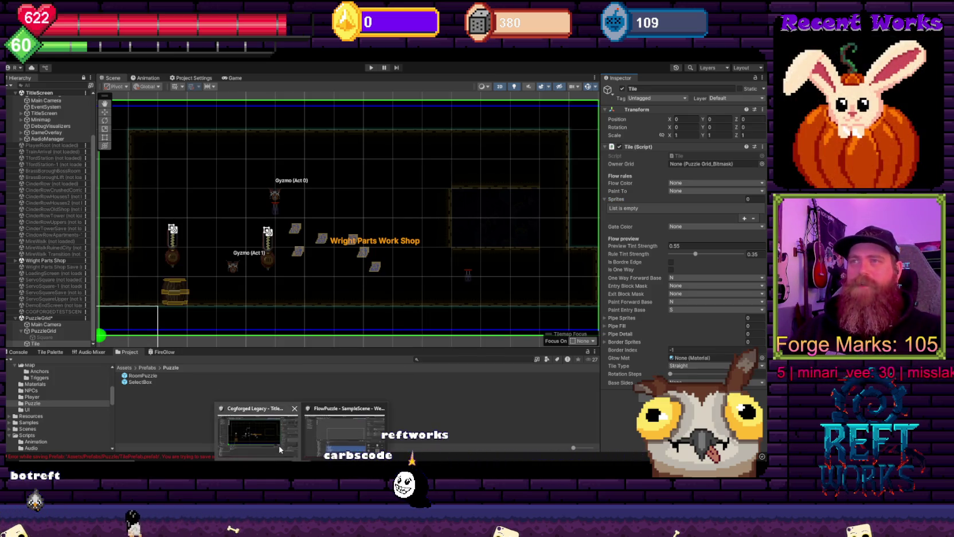
left_click(312, 430)
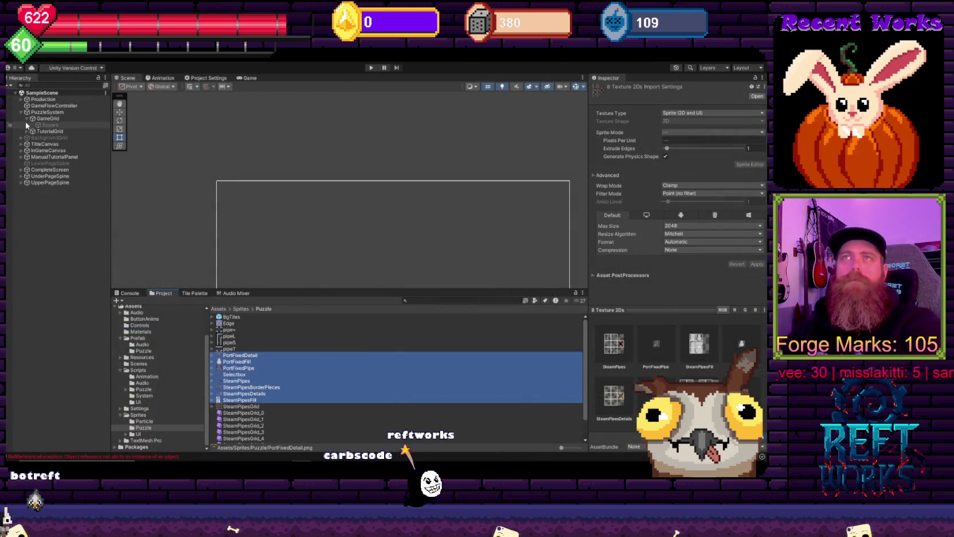
left_click(46, 119)
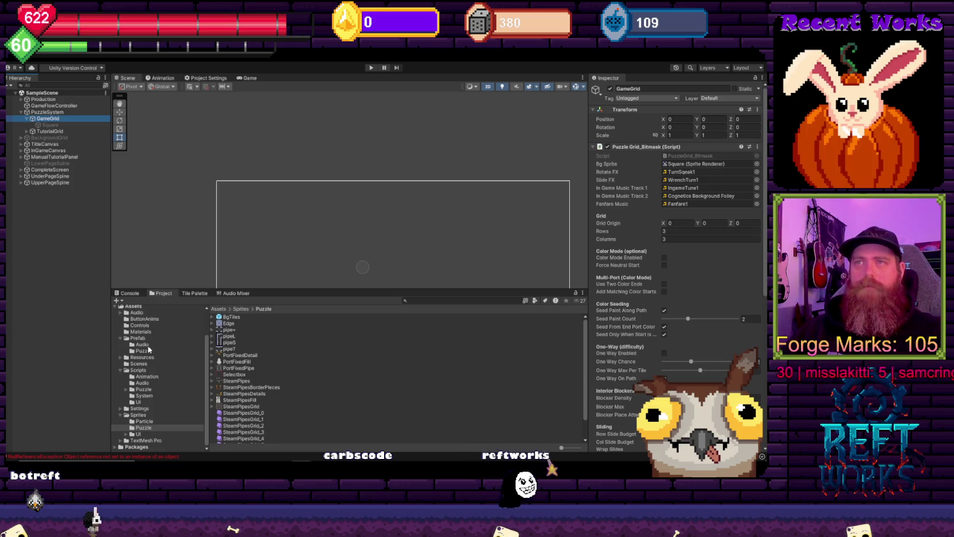
left_click(144, 340)
left_click(235, 323)
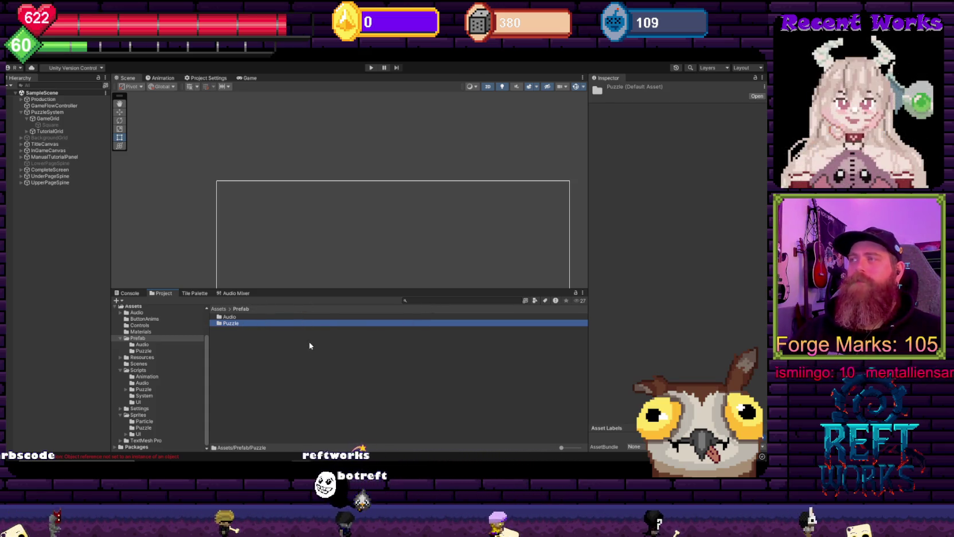
left_click_drag(591, 379, 598, 379)
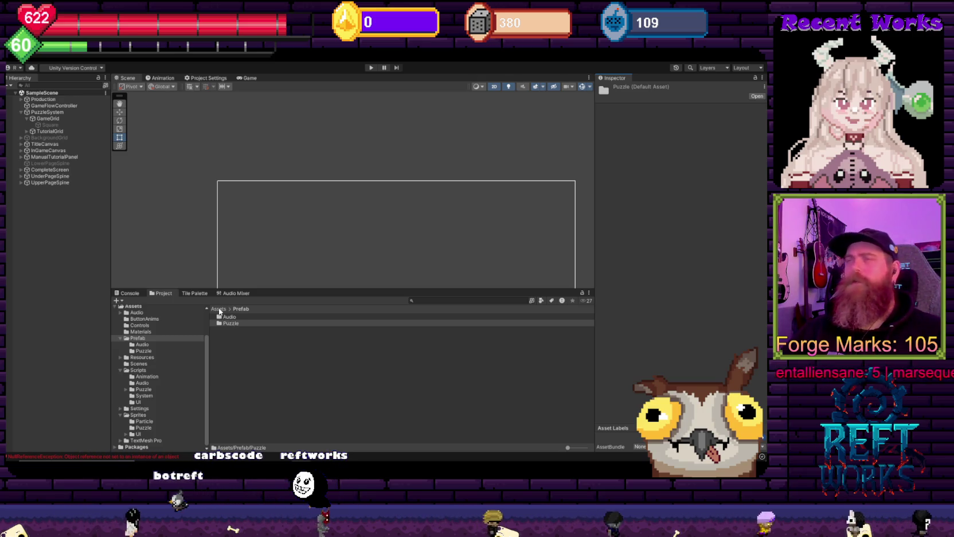
double_click(228, 323)
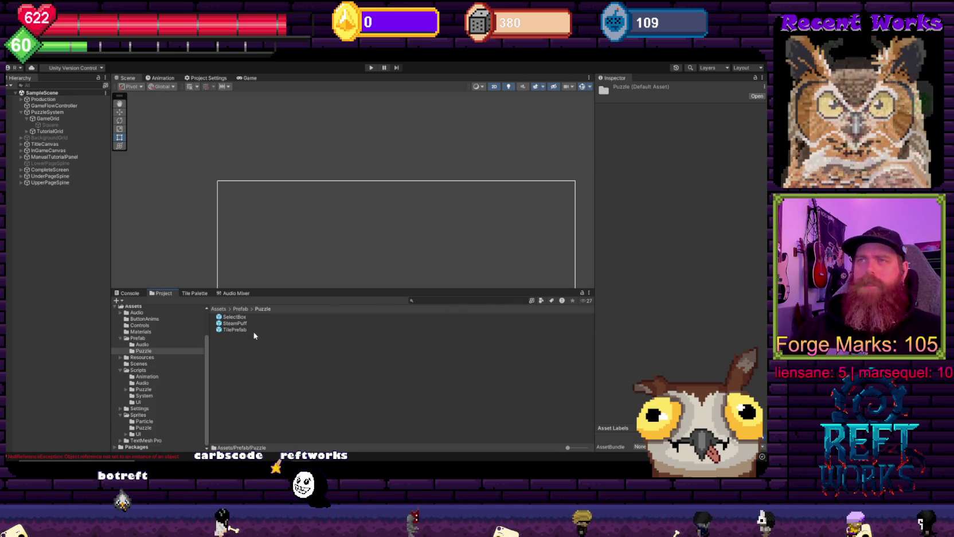
Review TilePrefab's Tile script flow settings and Pipe Sprites, then switch to PuzzleGrid_Bitmask in Visual Studio.
left_click(248, 317)
left_click(235, 323)
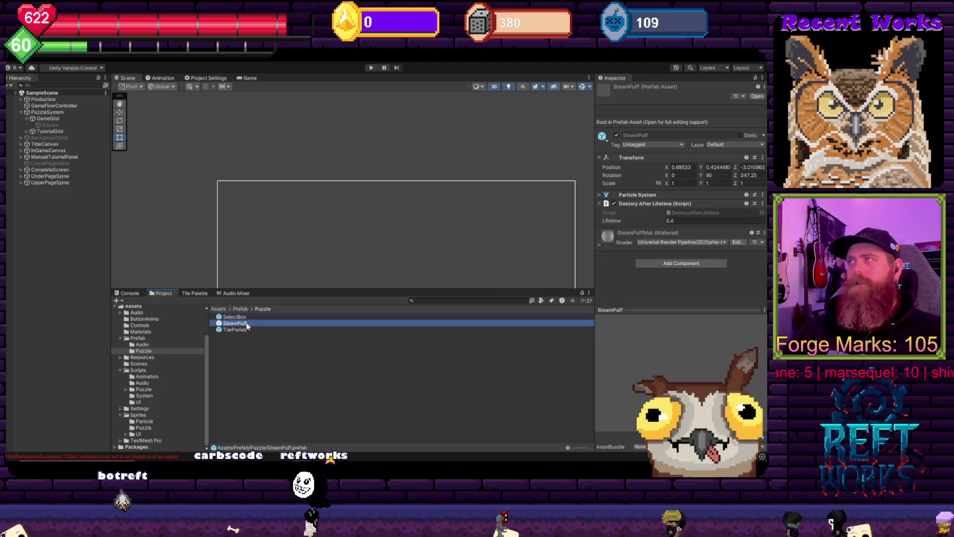
left_click(246, 329)
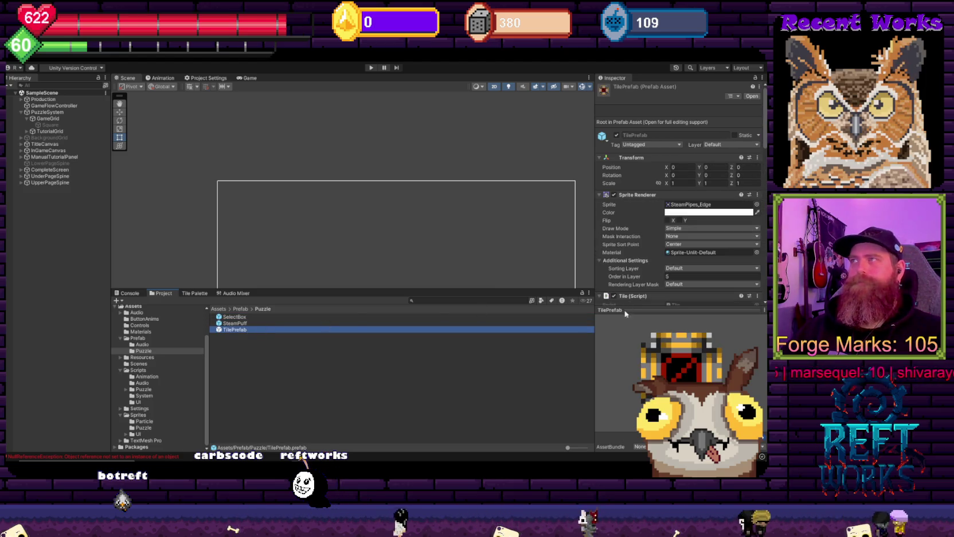
scroll(696, 224, "down", 6)
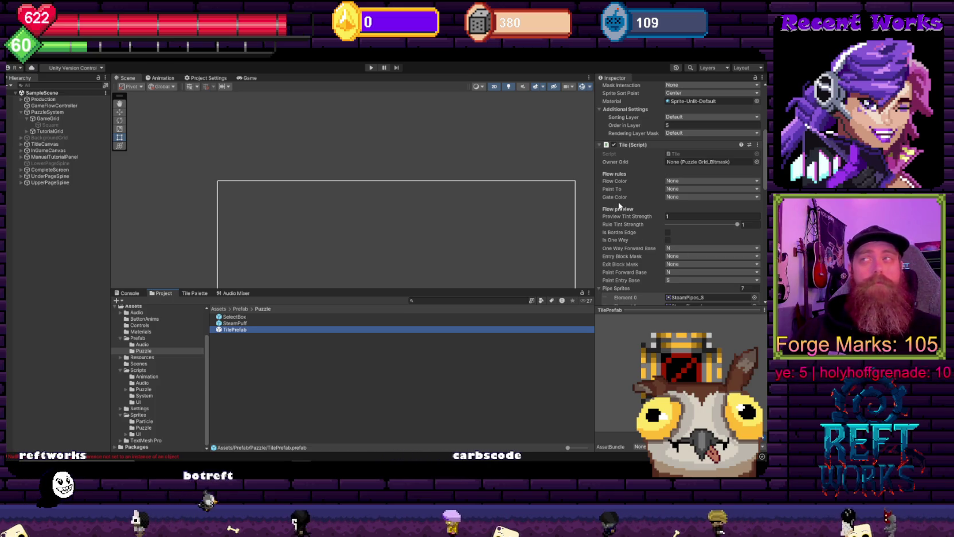
scroll(629, 262, "down", 1)
scroll(629, 261, "down", 2)
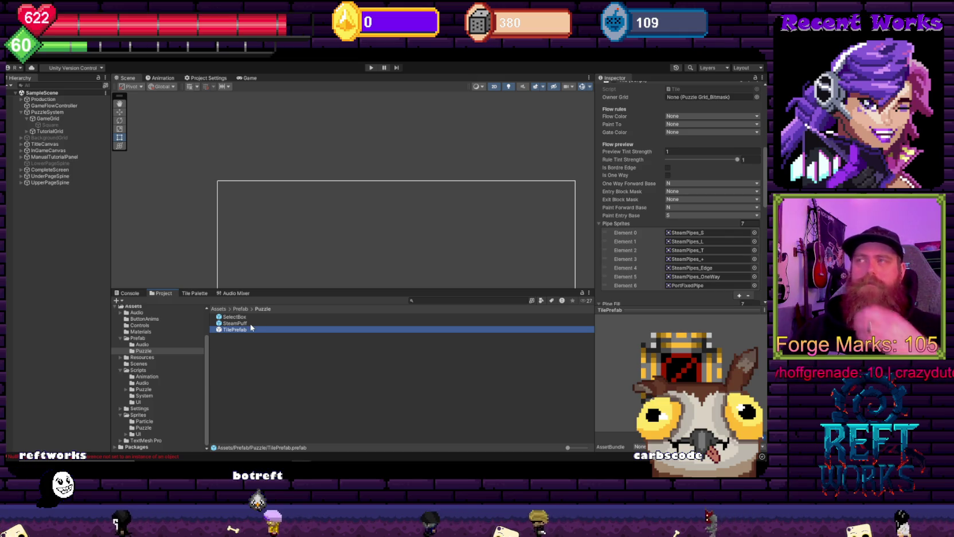
scroll(636, 204, "up", 8)
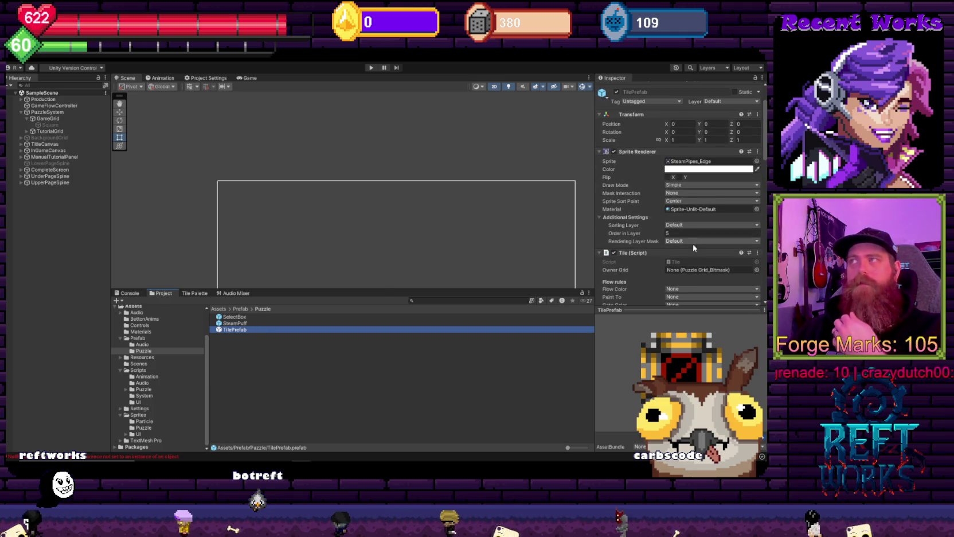
left_click(692, 261)
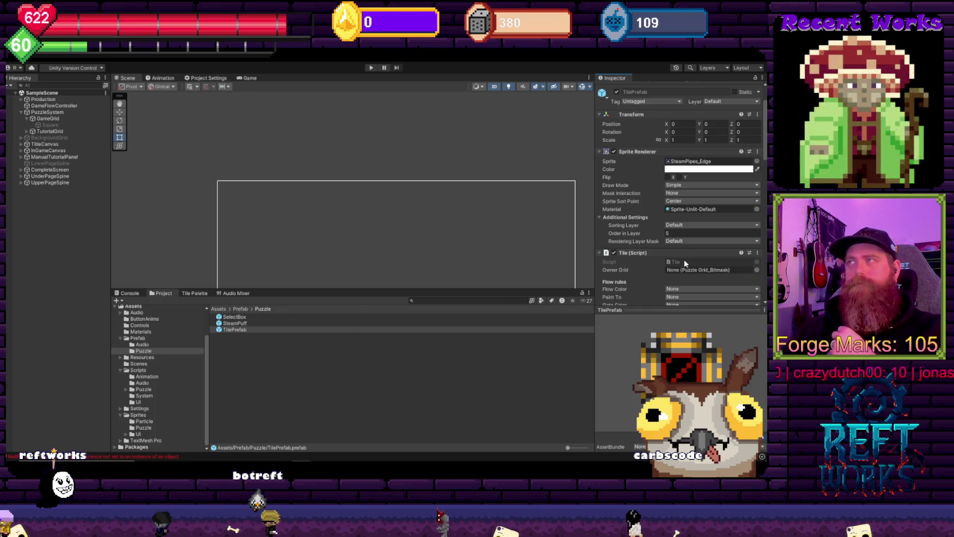
scroll(685, 262, "down", 3)
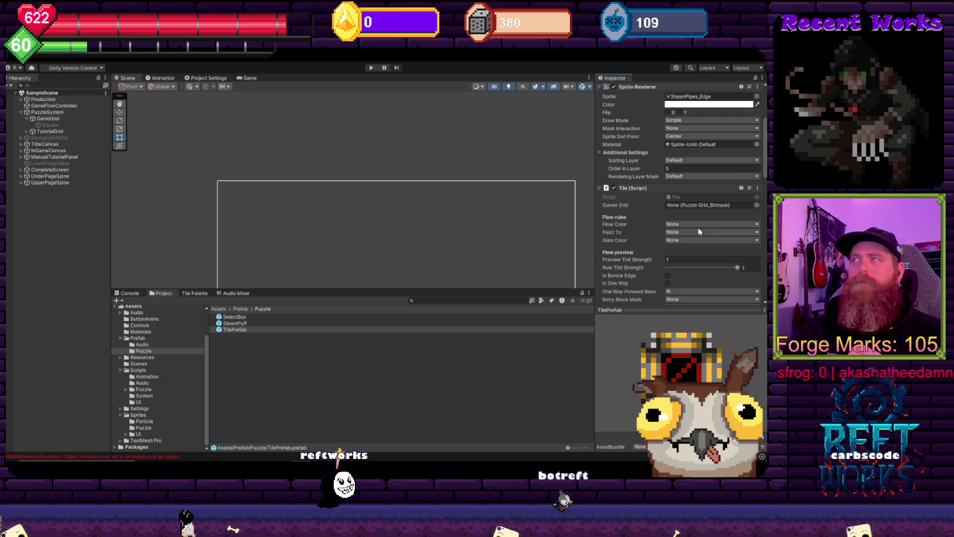
scroll(699, 231, "down", 4)
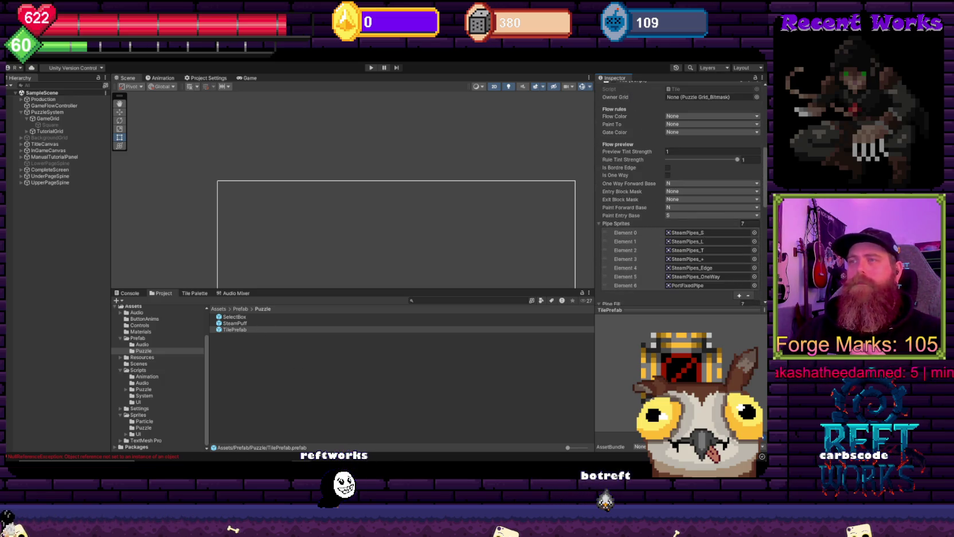
key("alt+Tab")
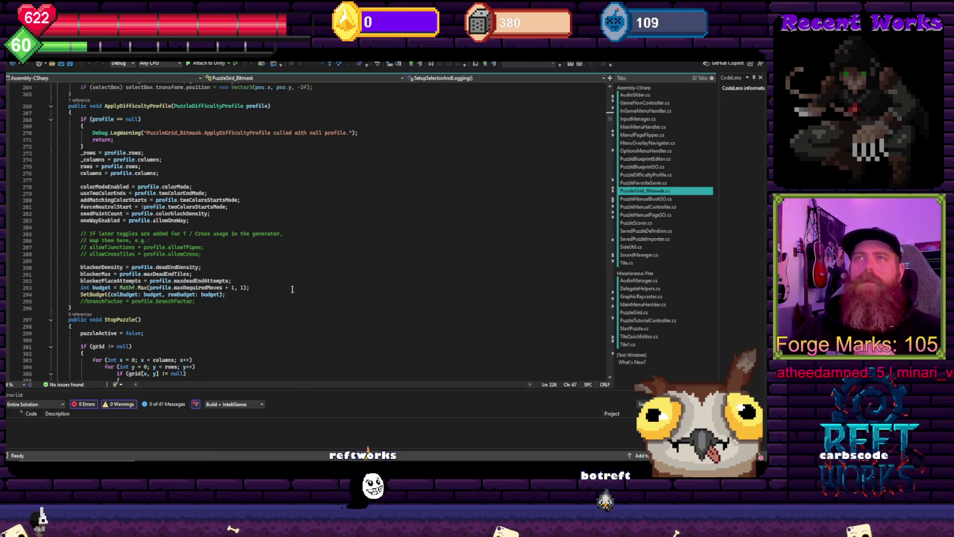
Check the SerializeField declarations atop PuzzleGrid_Bitmask.cs and return to Unity.
scroll(212, 325, "up", 20)
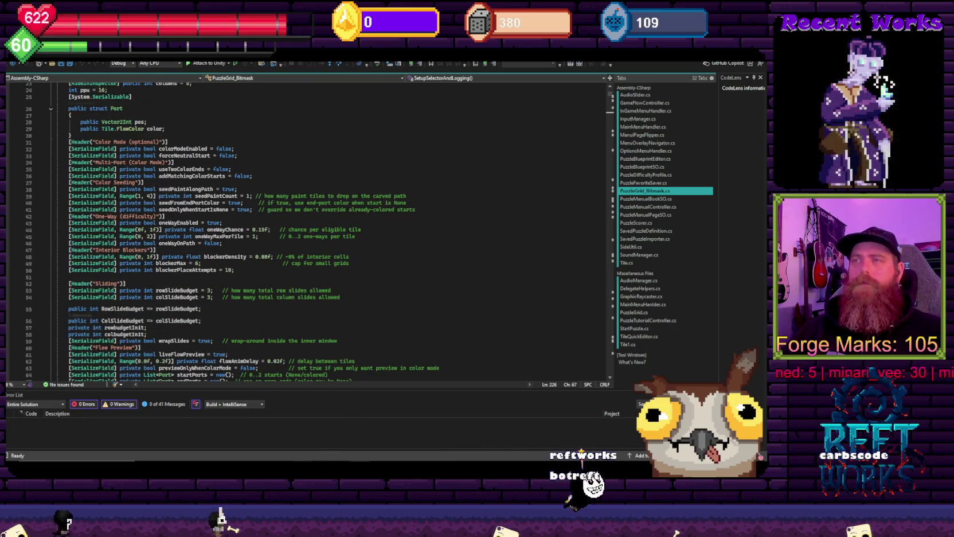
mouse_move(258, 461)
left_click(279, 431)
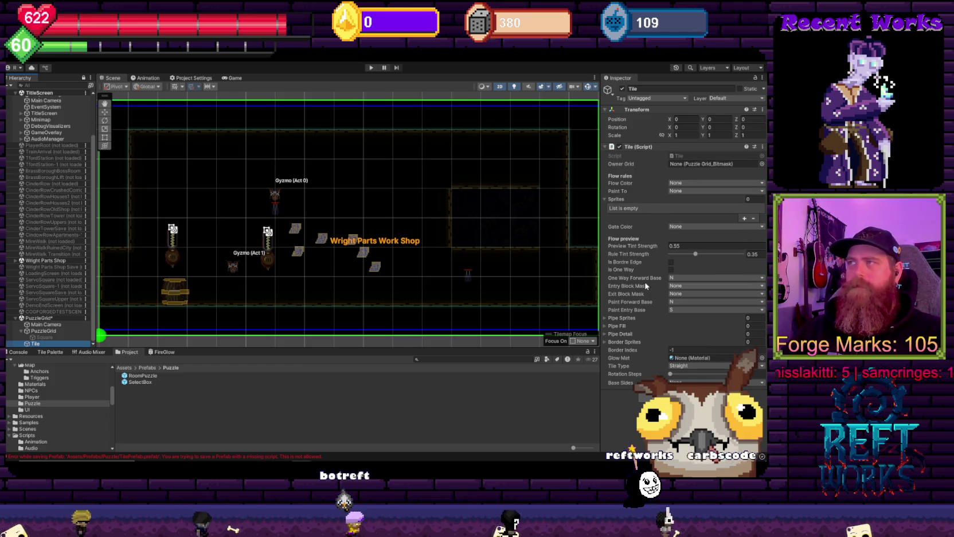
Expand the Tile's Pipe Sprites list and add six empty slots.
left_click(708, 318)
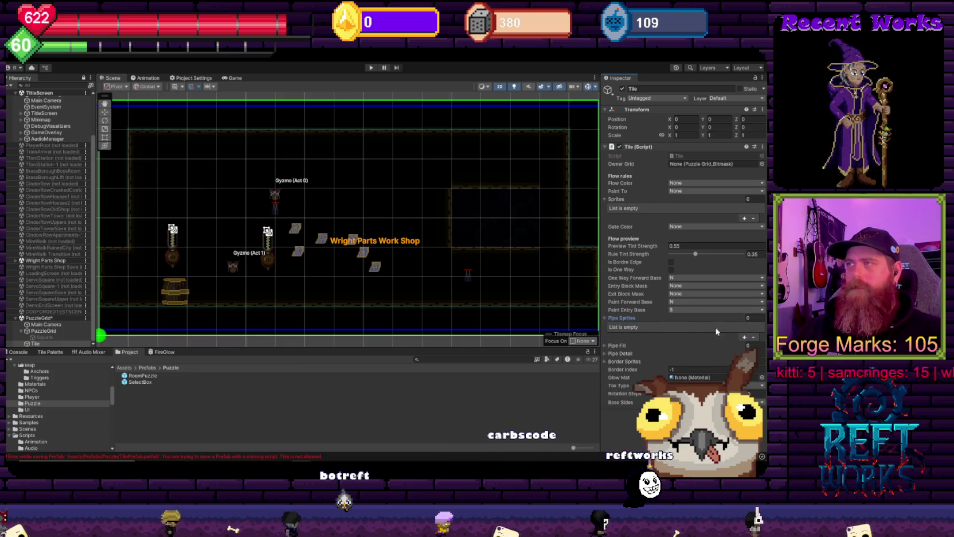
left_click(743, 339)
left_click(743, 340)
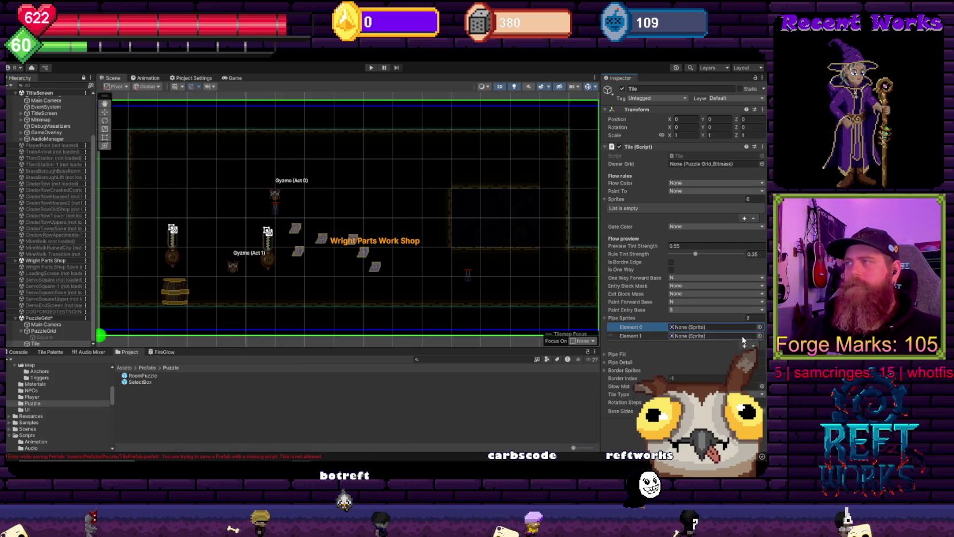
left_click(744, 346)
left_click(739, 354)
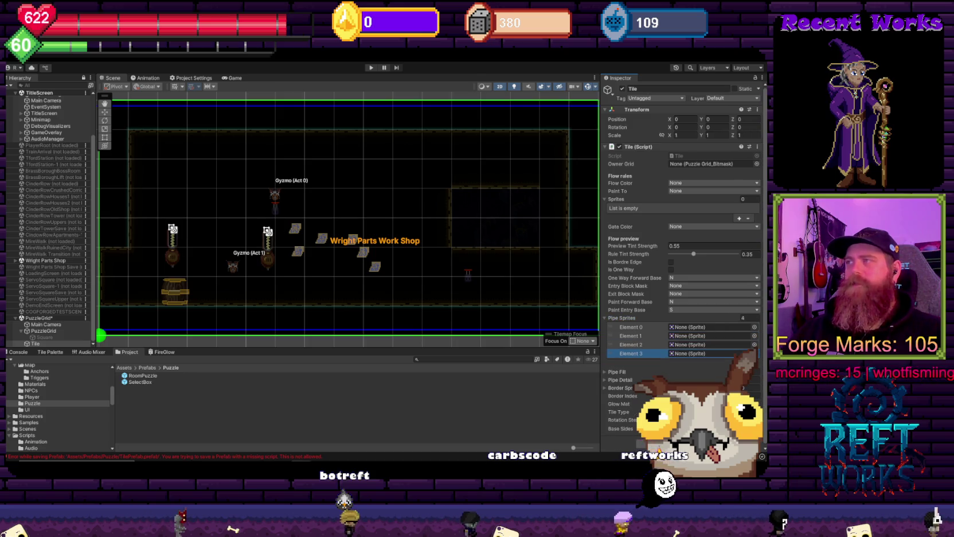
left_click(739, 363)
left_click(739, 372)
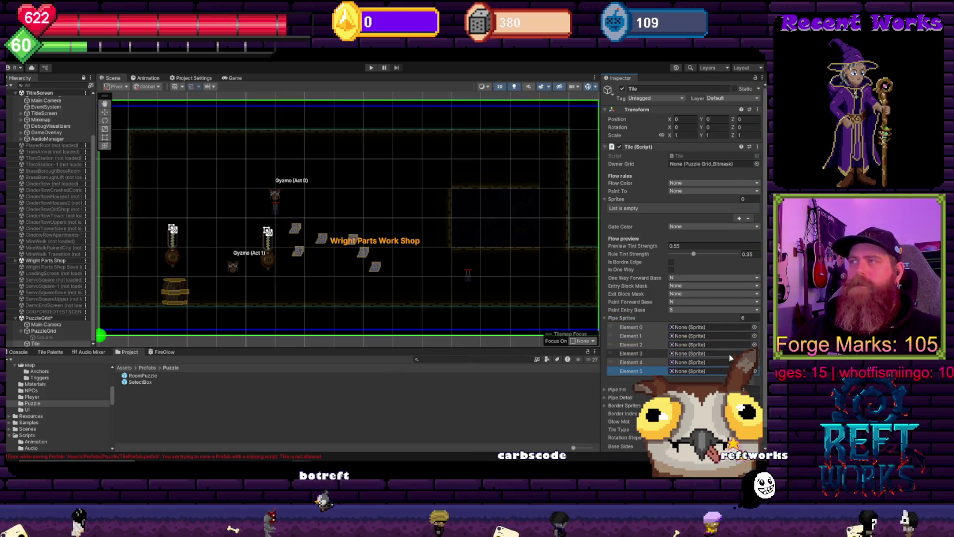
Dismiss Element 0's sprite picker and bring up FlowPuzzle's TilePrefab for reference.
left_click(755, 327)
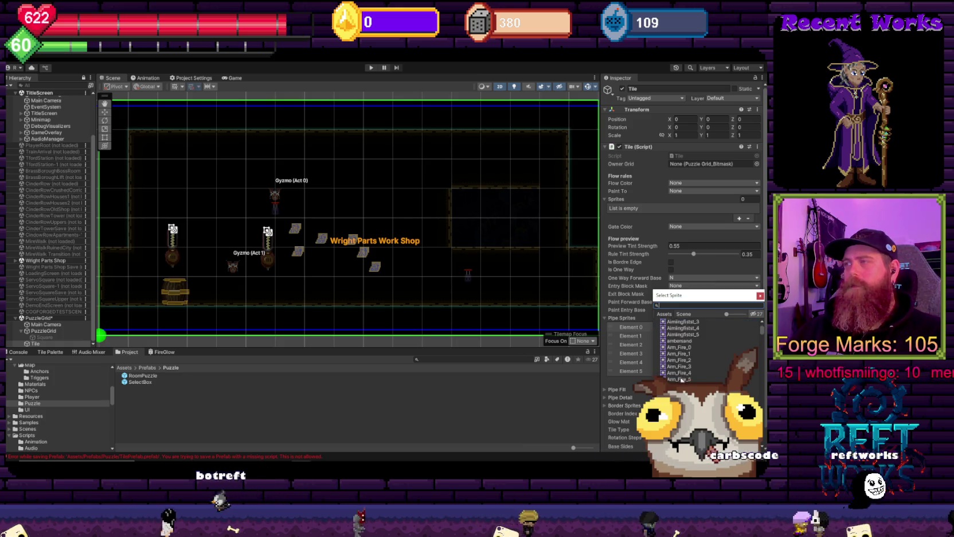
left_click(403, 408)
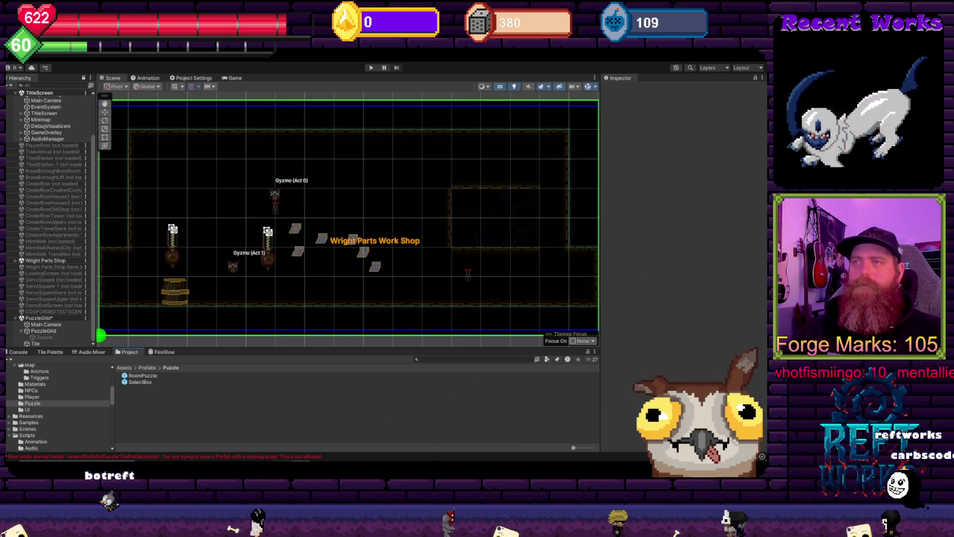
mouse_move(302, 462)
left_click(344, 430)
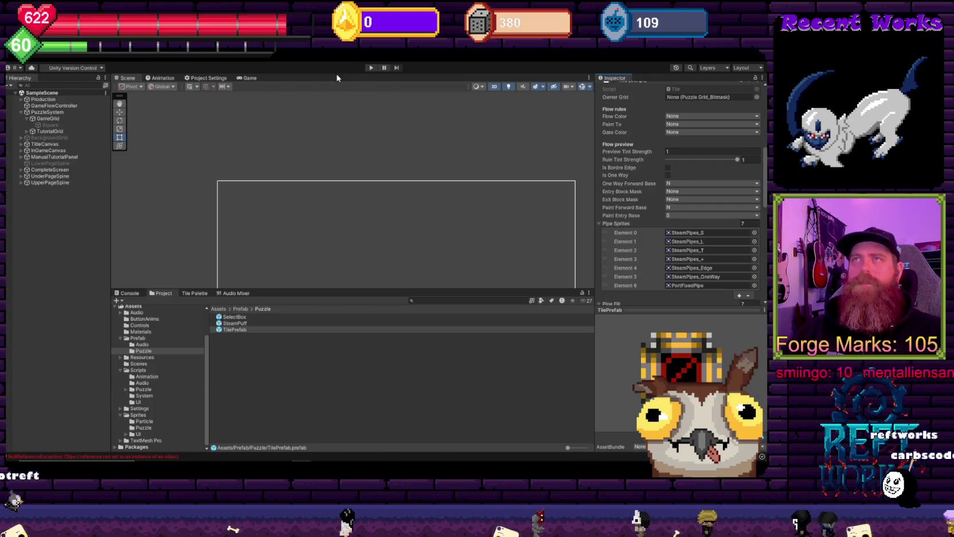
Un-maximize and minimize the FlowPuzzle window to reveal the Cogforged Legacy project.
left_click_drag(166, 61, 168, 216)
key("super+Down")
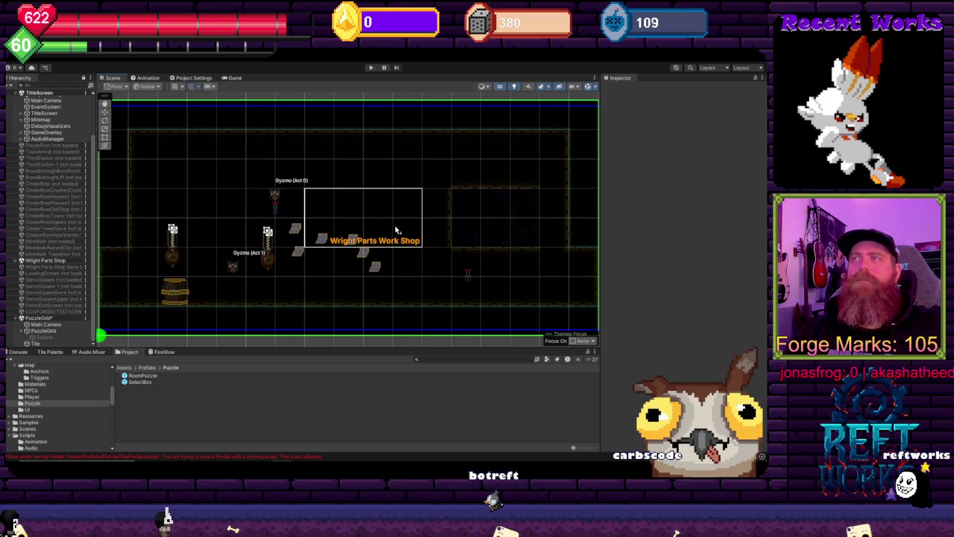
Select PuzzleGrid and save the scene with Ctrl+S.
left_click_drag(396, 230, 393, 225)
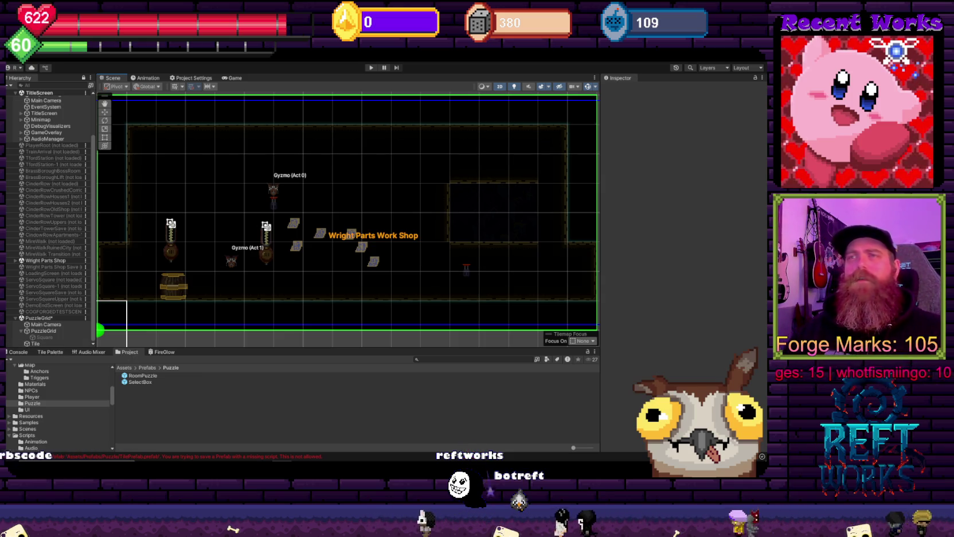
left_click_drag(350, 160, 359, 164)
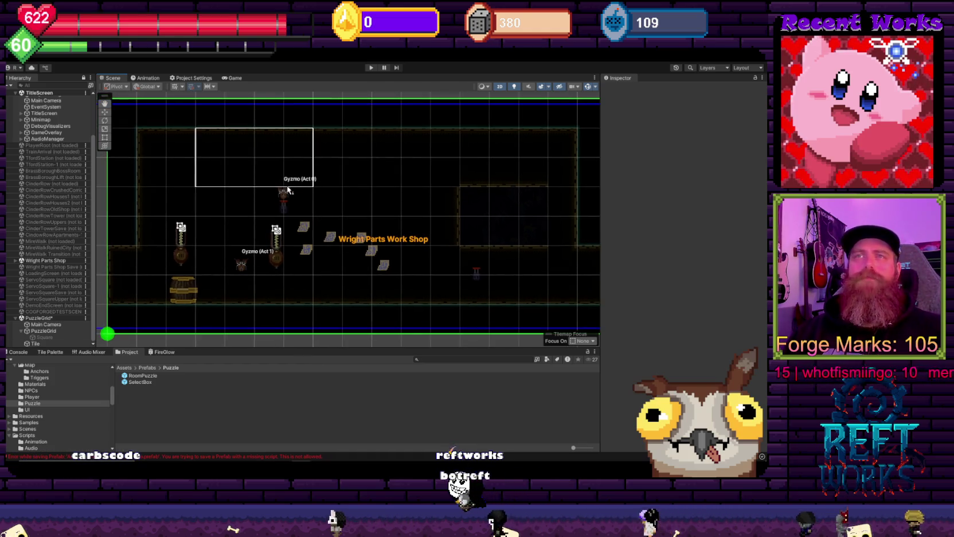
left_click(59, 319)
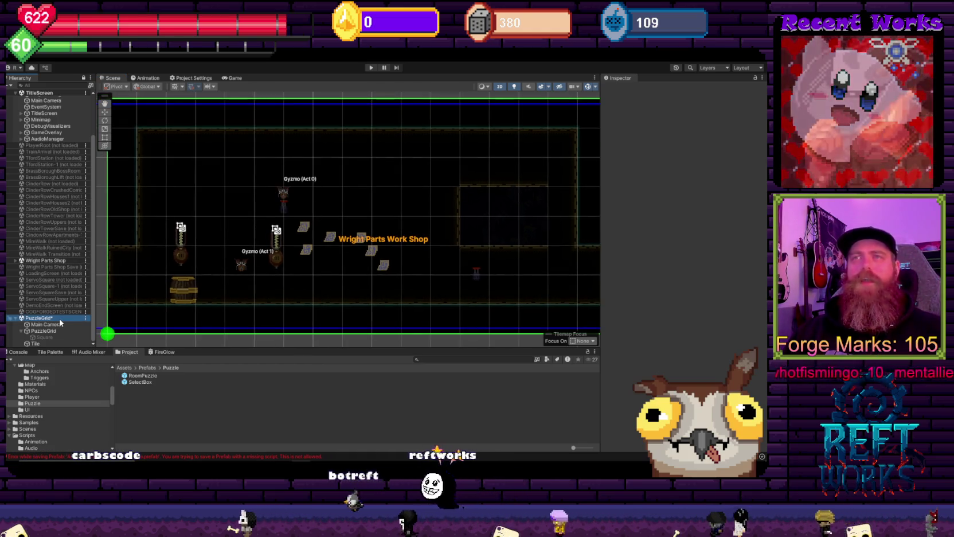
key("ctrl+s")
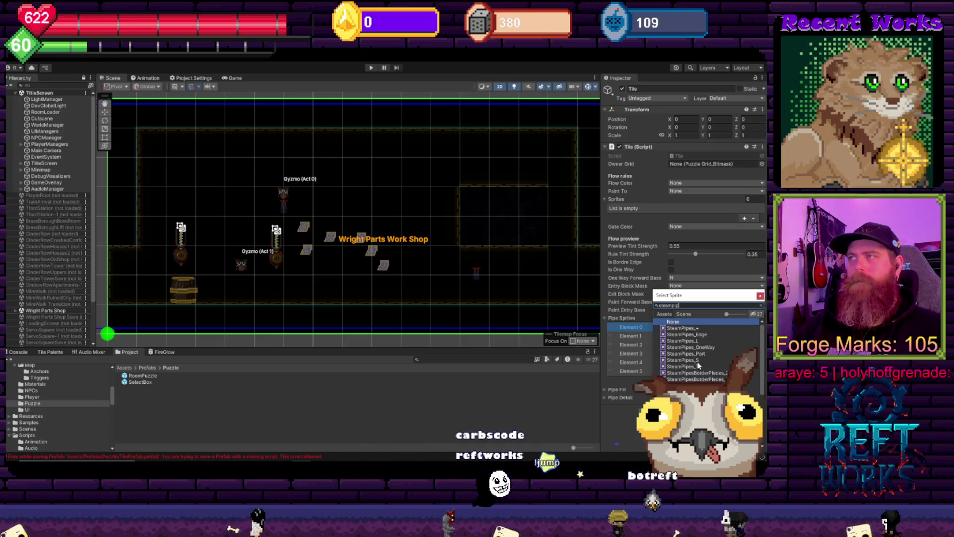
Assign SteamPipes_L to Pipe Sprites Element 1 and SteamPipes_T to Element 2.
left_click(760, 363)
type("stea")
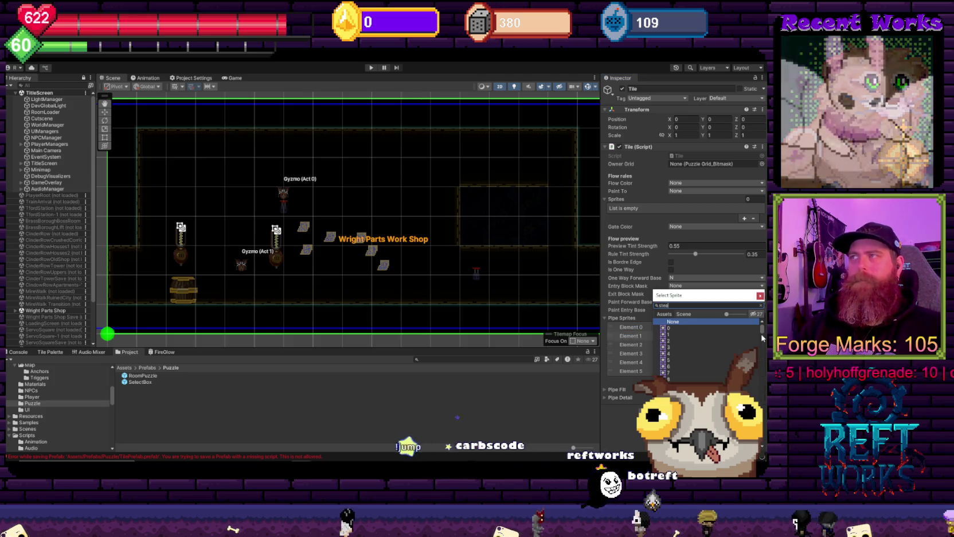
type("m")
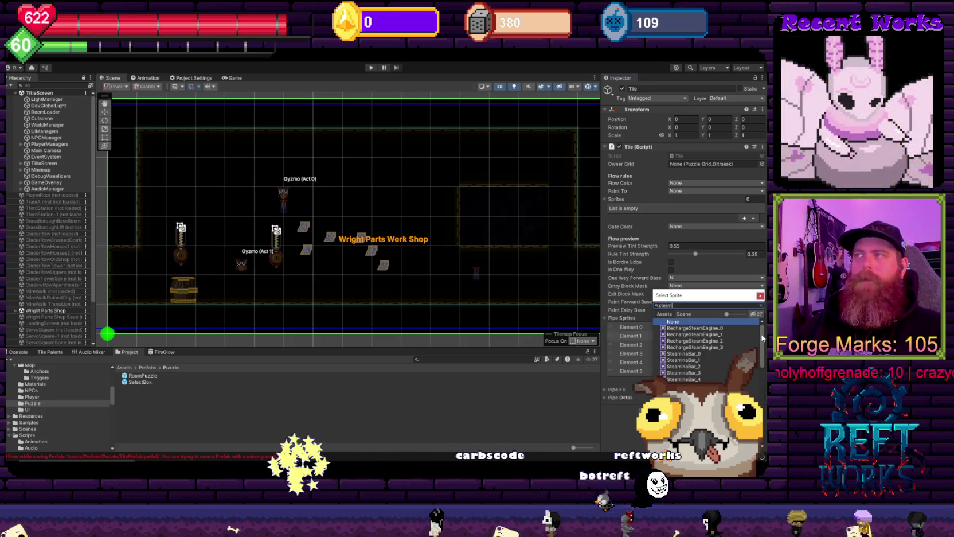
type(" pipes")
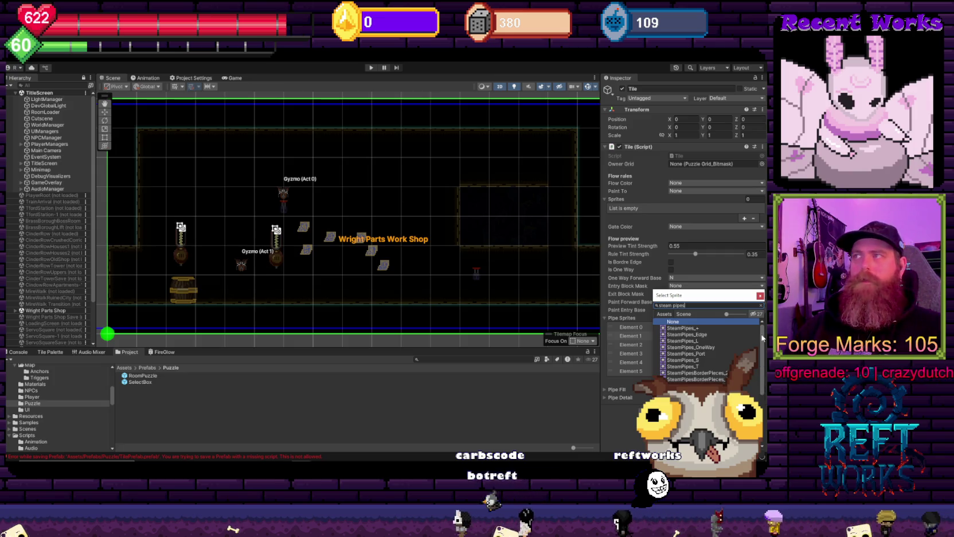
left_click(706, 341)
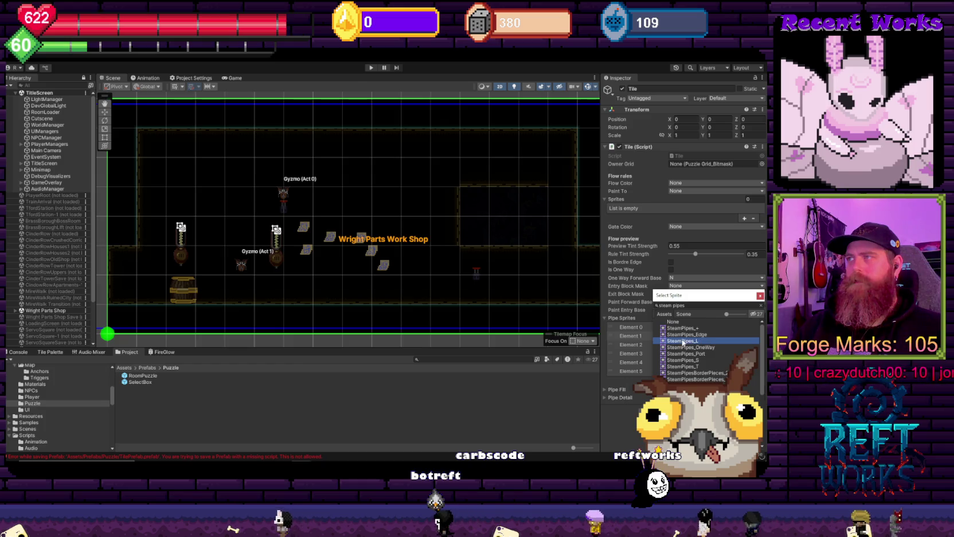
double_click(706, 340)
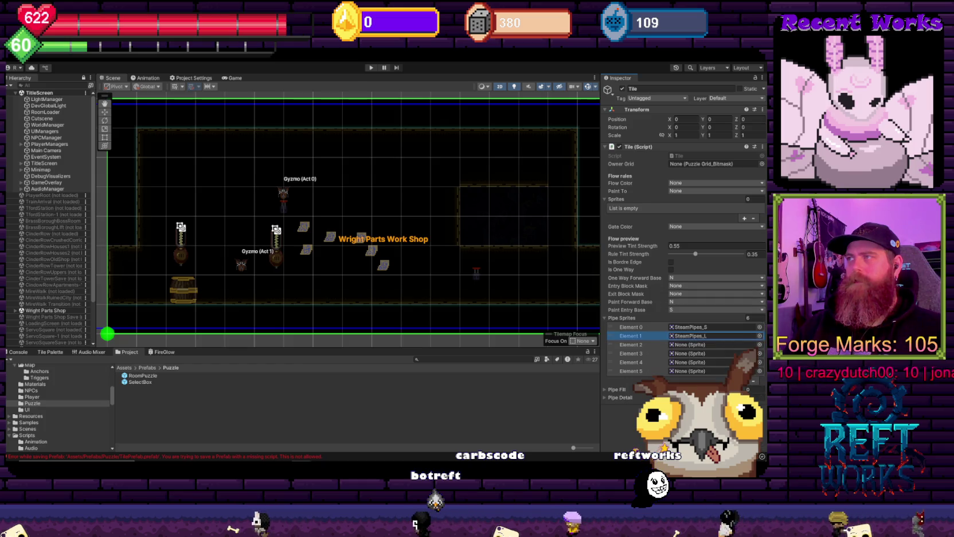
left_click(760, 345)
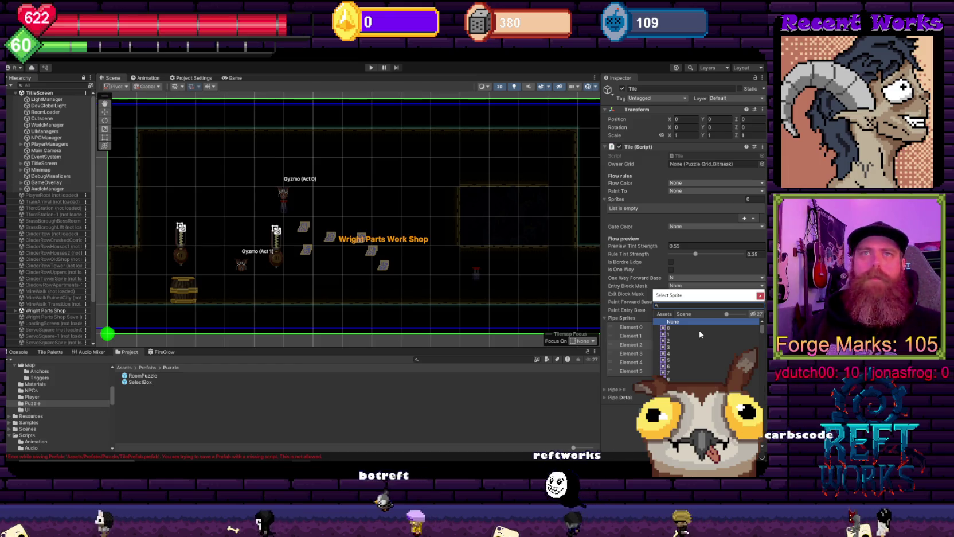
type("stea")
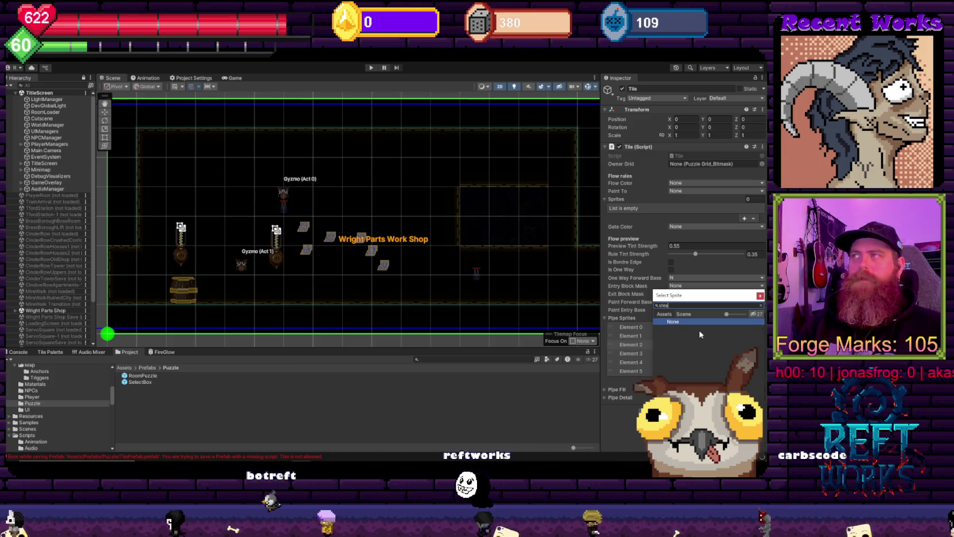
type("mpipes_T")
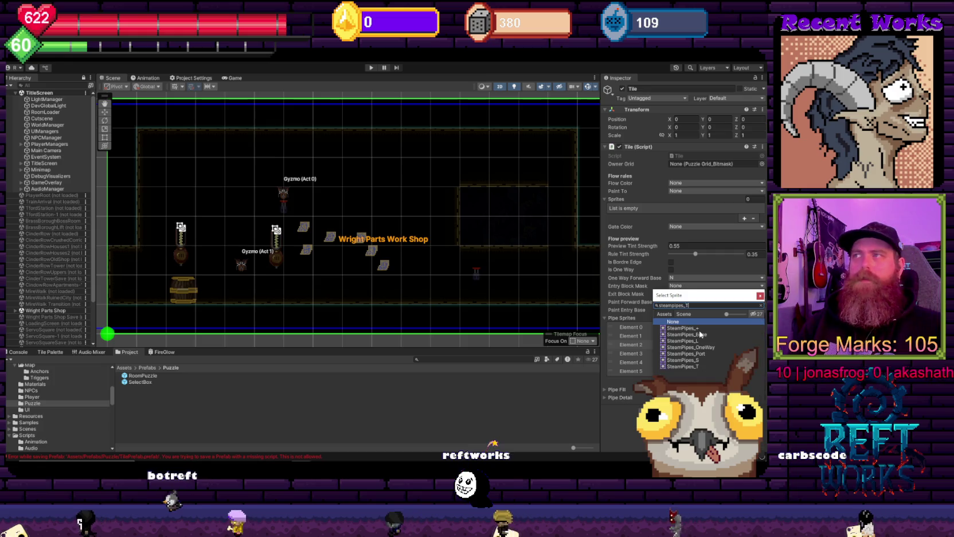
double_click(691, 328)
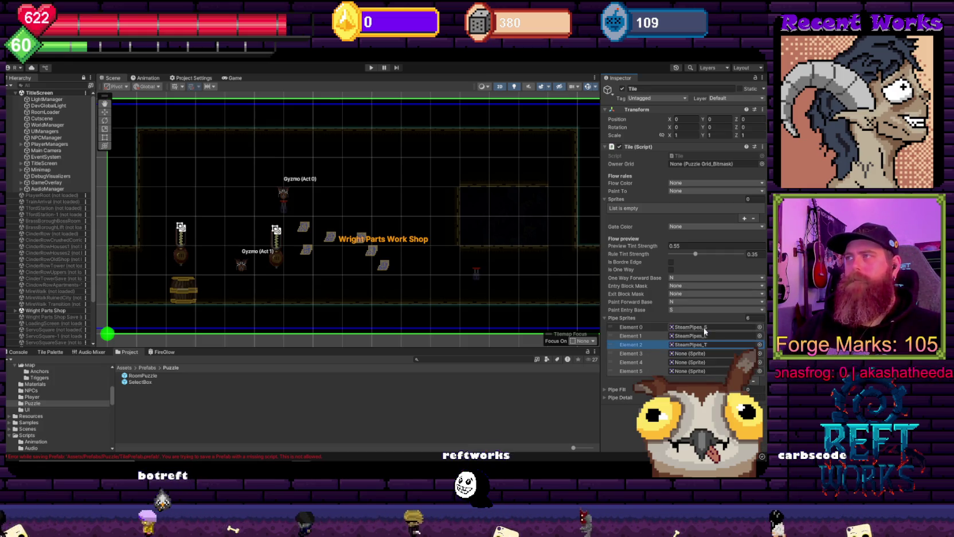
Assign SteamPipes_+, SteamPipes_OneWay and PortFixedPipe to Elements 3–5, then start a Pipe Fill slot.
left_click(760, 353)
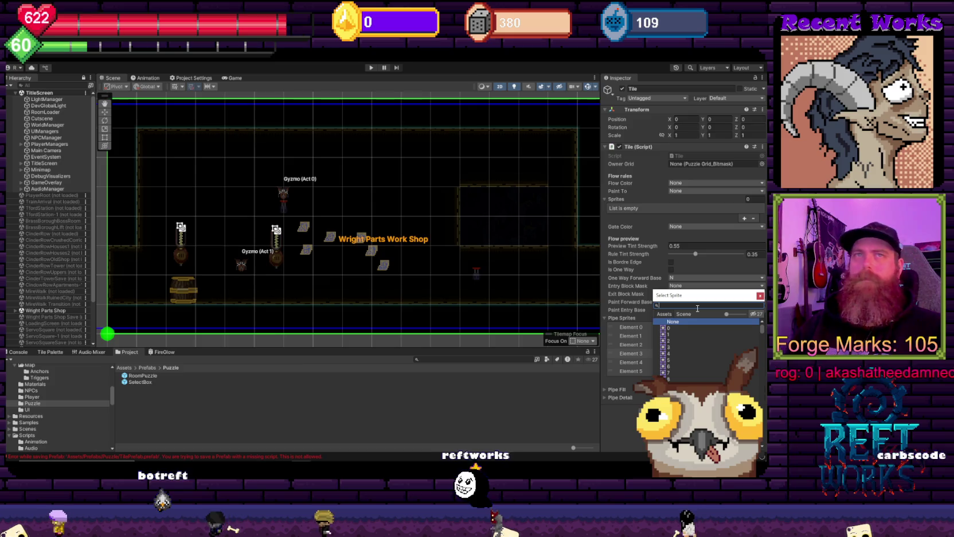
type("p")
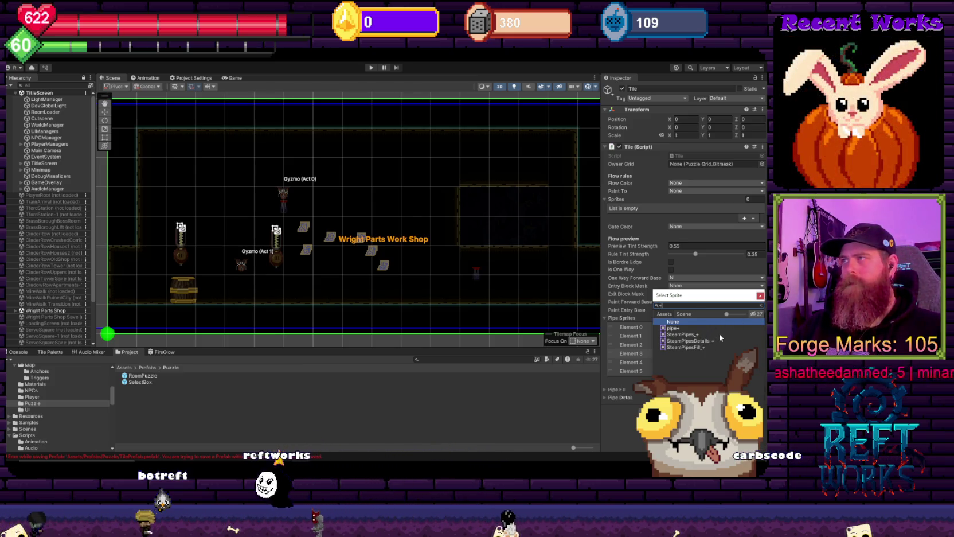
double_click(721, 335)
left_click(760, 363)
type("oneway")
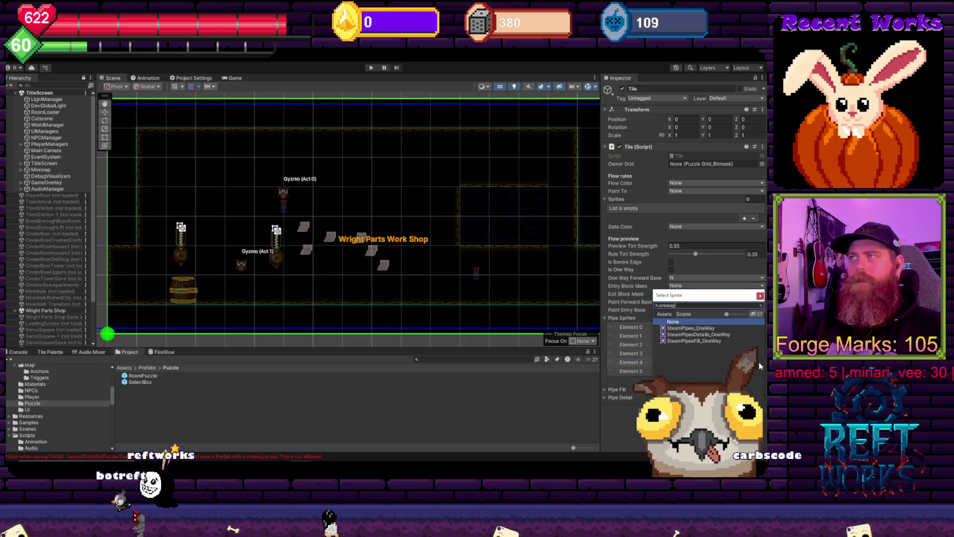
double_click(713, 328)
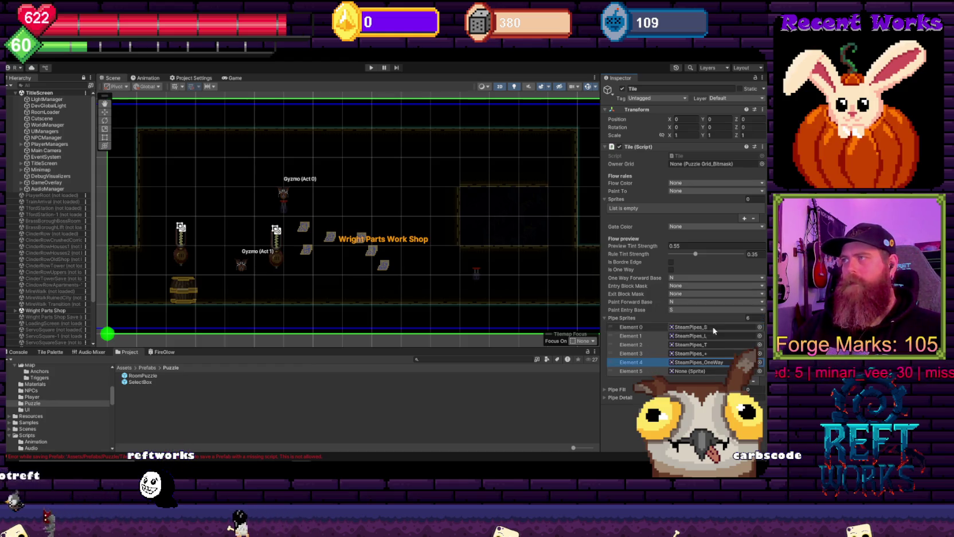
left_click(760, 371)
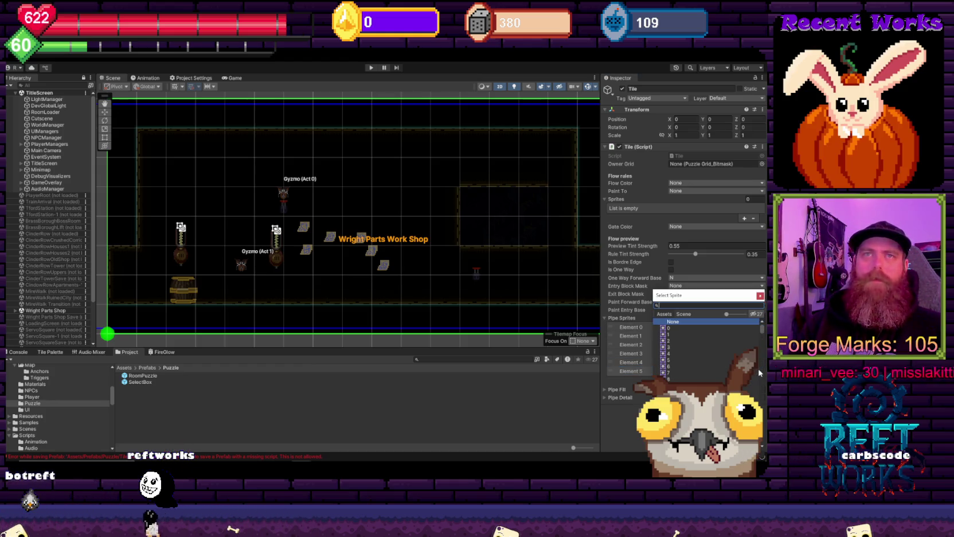
type("st")
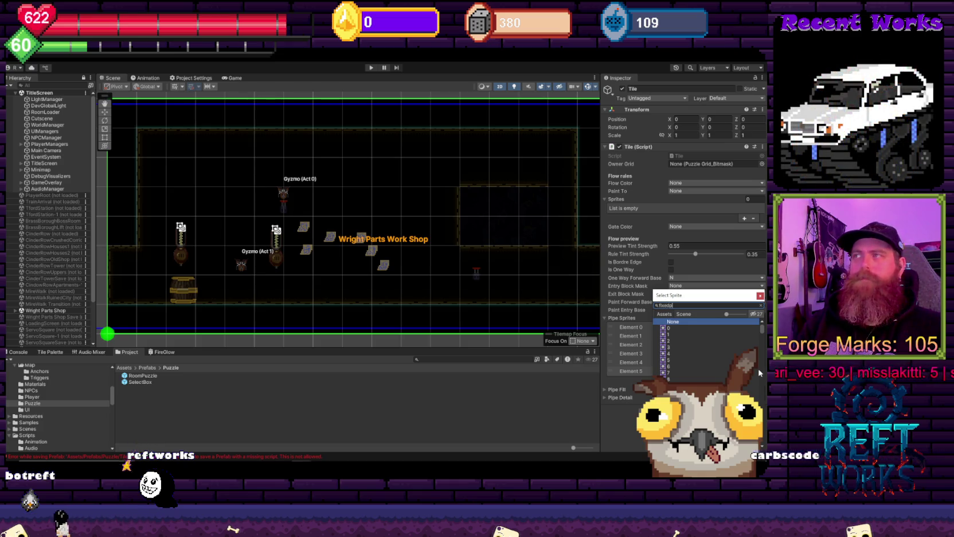
double_click(698, 329)
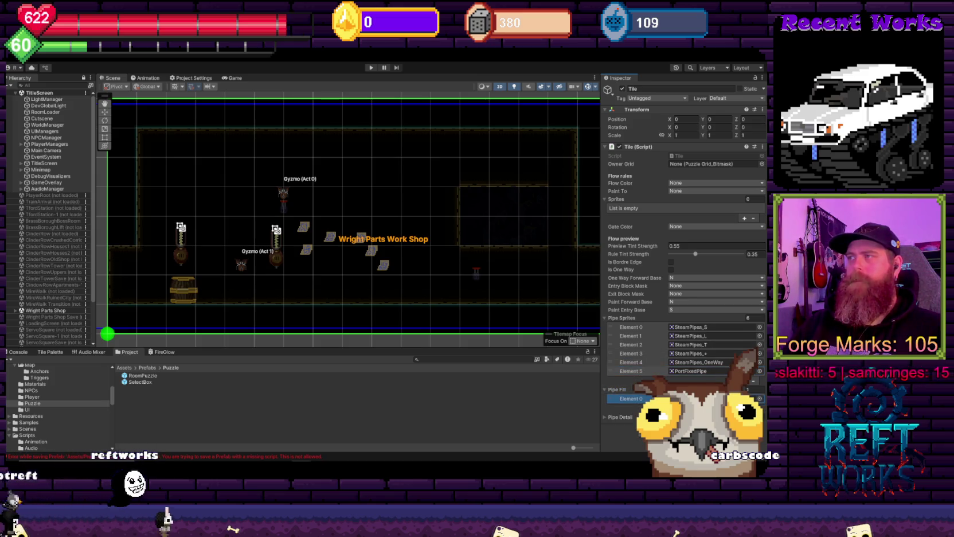
left_click(759, 399)
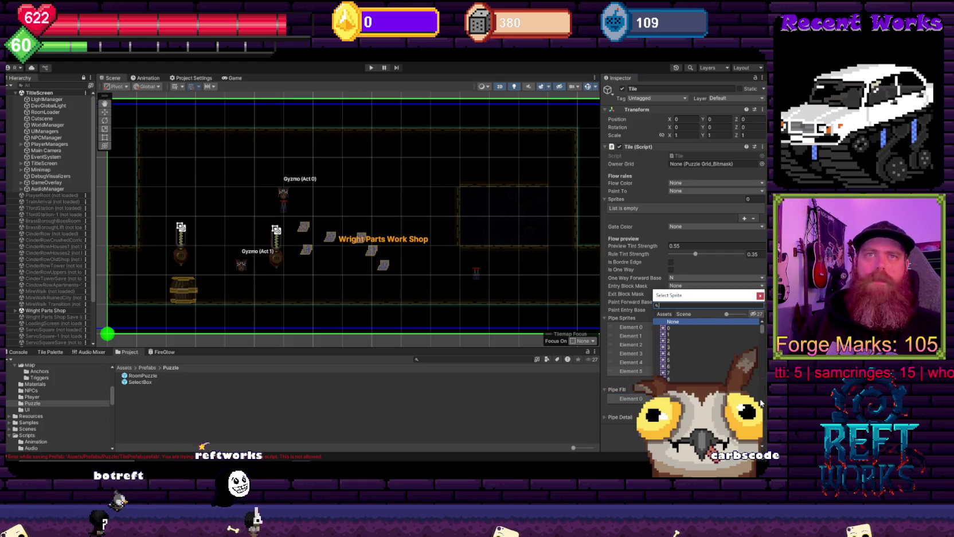
Assign SteamPipesFill_S to Pipe Fill Element 0 and add an empty Element 1.
type("steam")
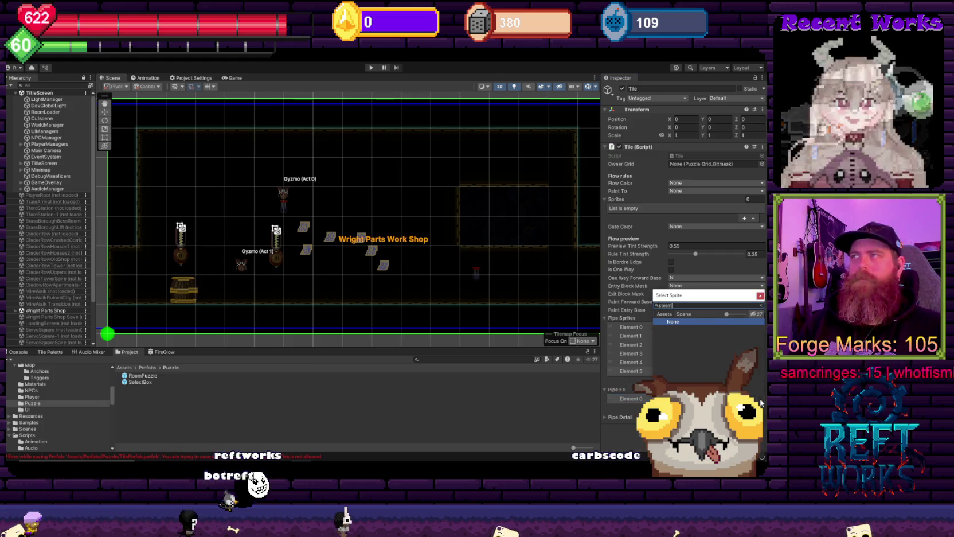
type("pipesfill")
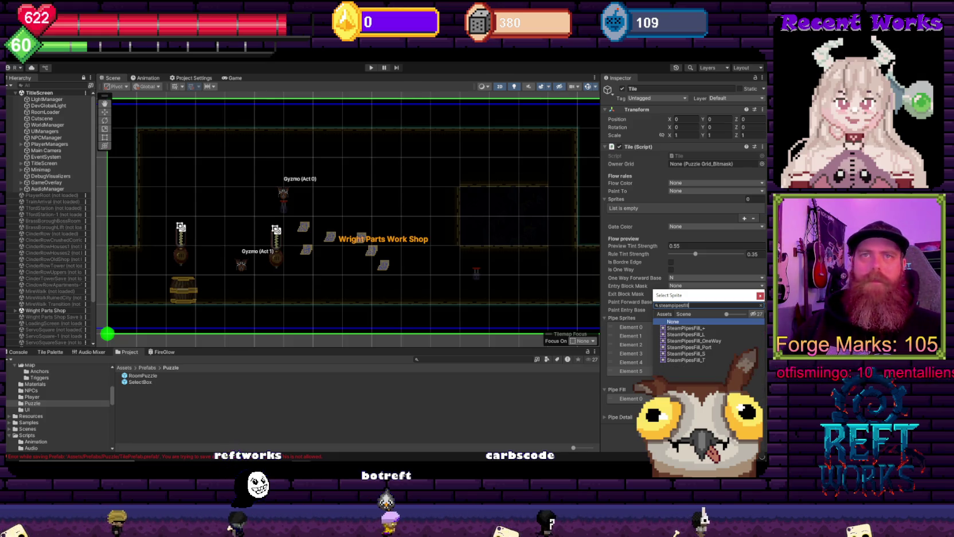
double_click(704, 353)
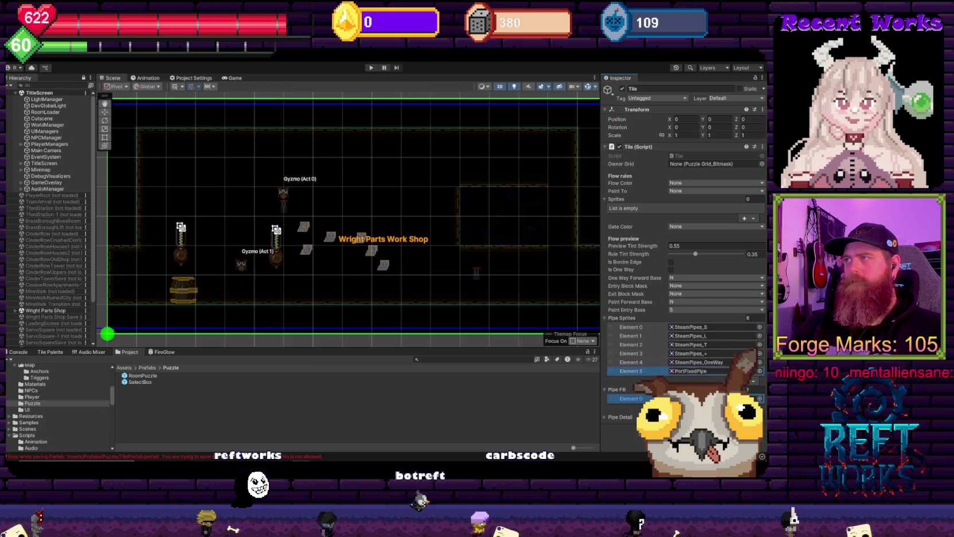
left_click(744, 408)
left_click(760, 407)
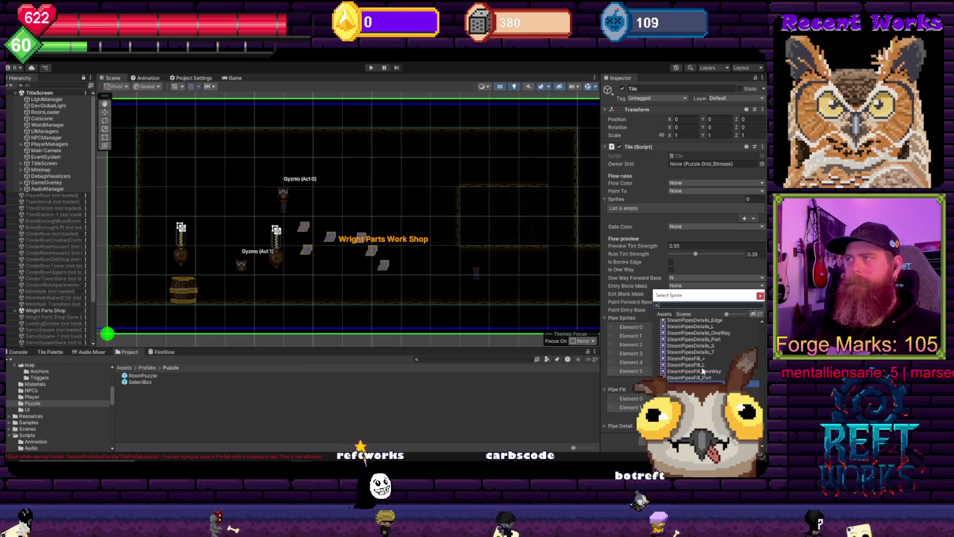
key("Escape")
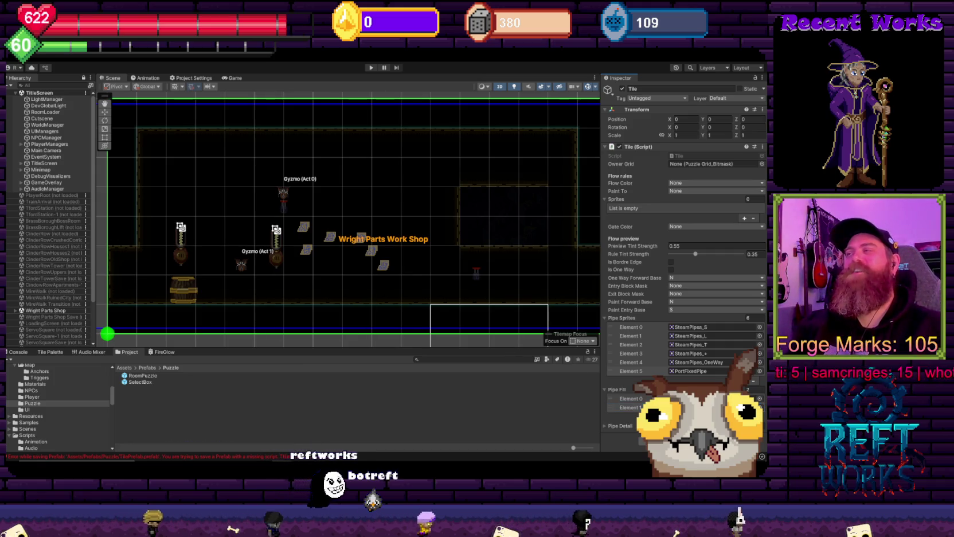
Add Pipe Fill Element 2 and bring up the Select Sprite picker for it.
left_click(744, 416)
left_click(754, 416)
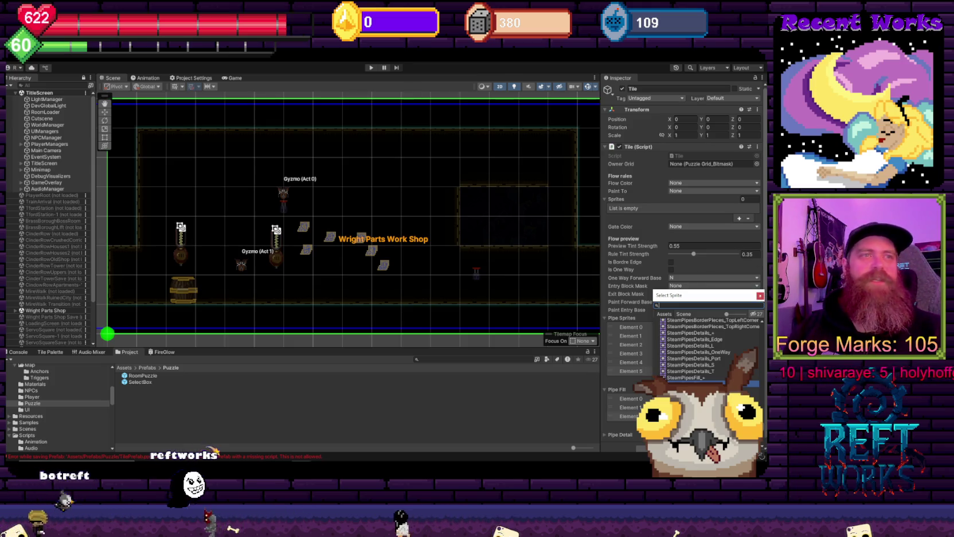
key("Escape")
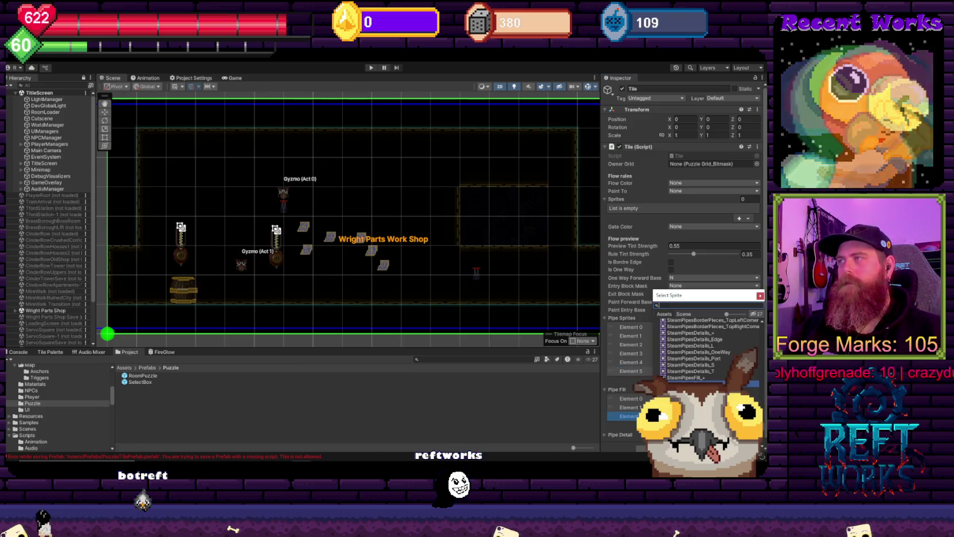
Assign SteamPipesFill_+ to the fourth Pipe Fill entry.
scroll(691, 367, "down", 1)
left_click(691, 366)
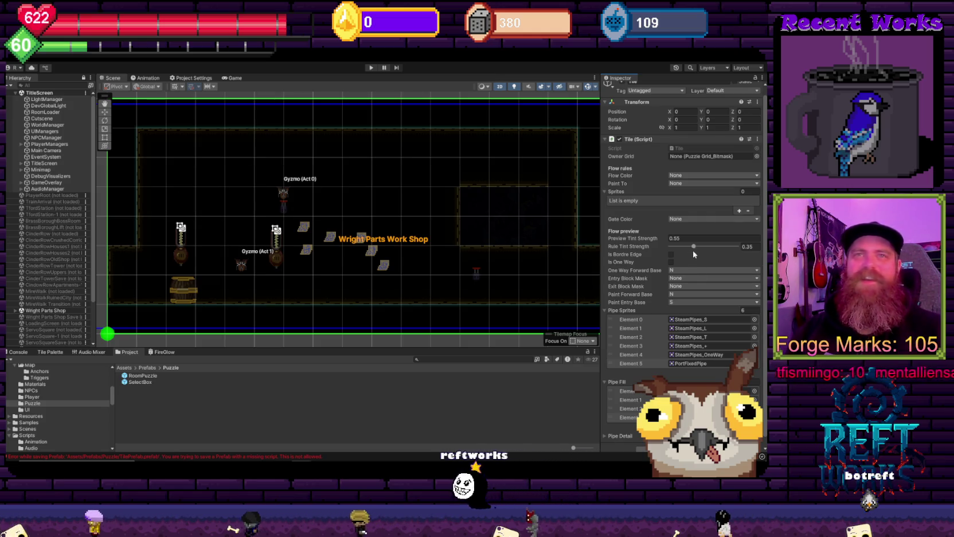
scroll(758, 284, "down", 1)
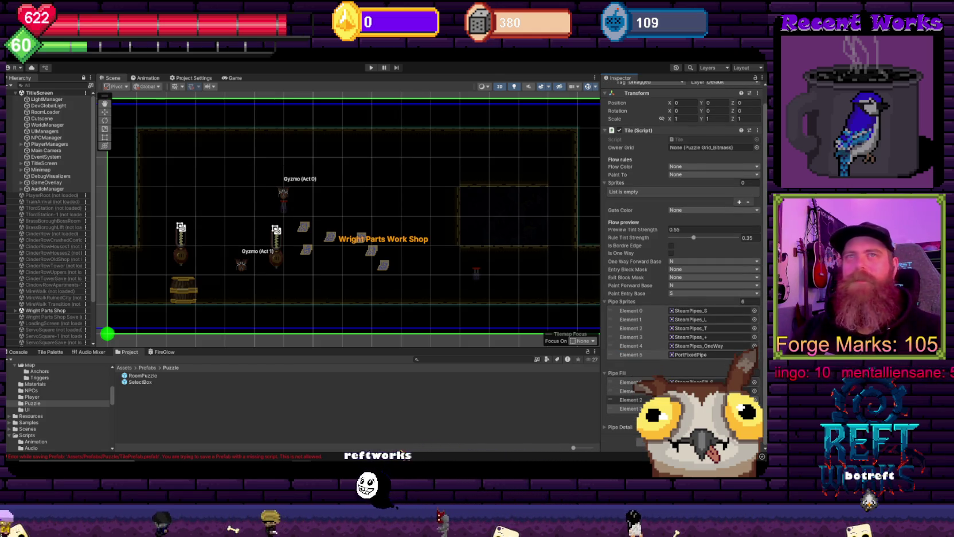
left_click(754, 408)
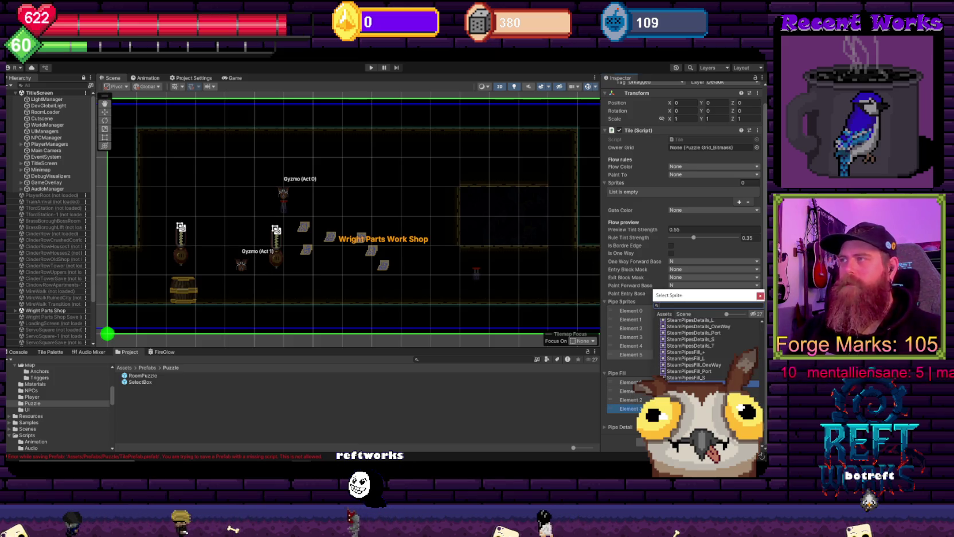
double_click(708, 352)
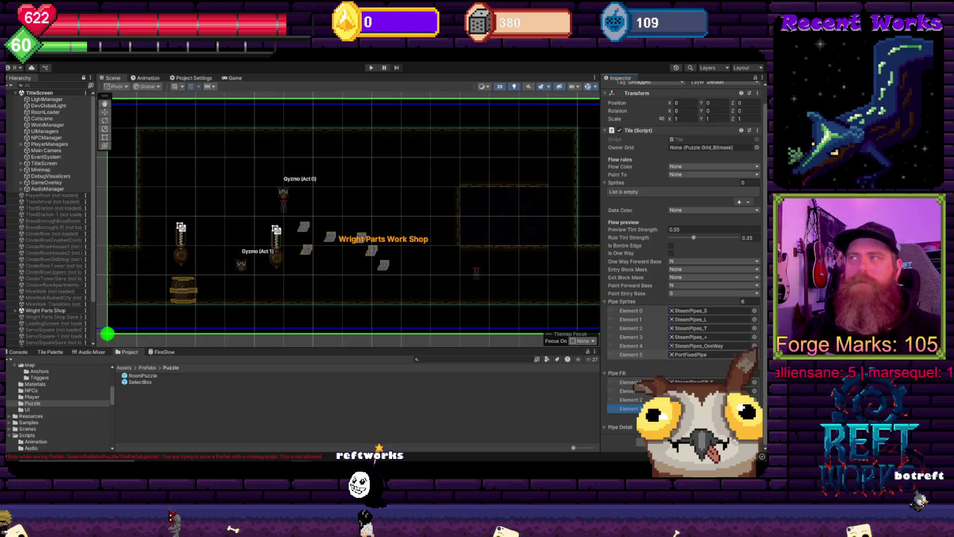
Assign PortFixedFill to the last Pipe Fill entry and expand the Pipe Detail list.
left_click(754, 354)
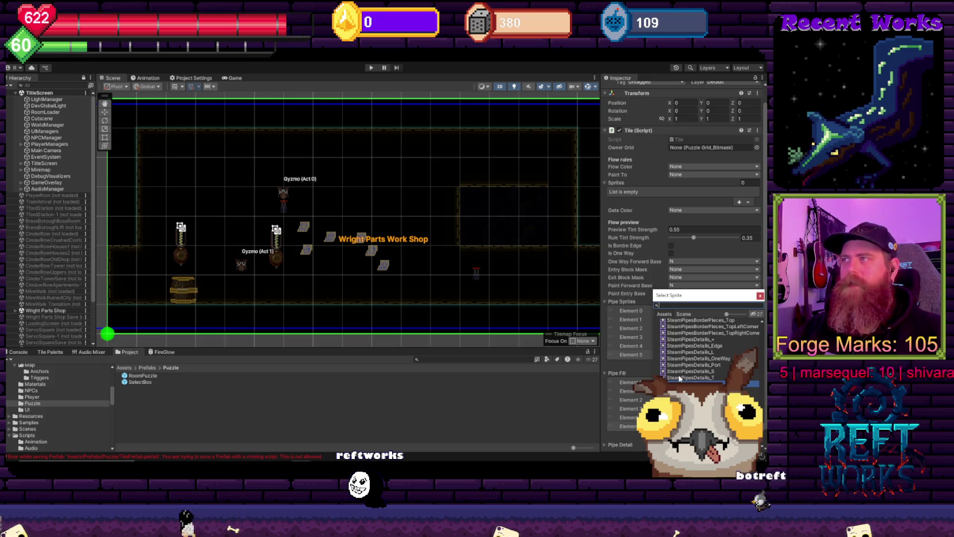
scroll(682, 258, "down", 1)
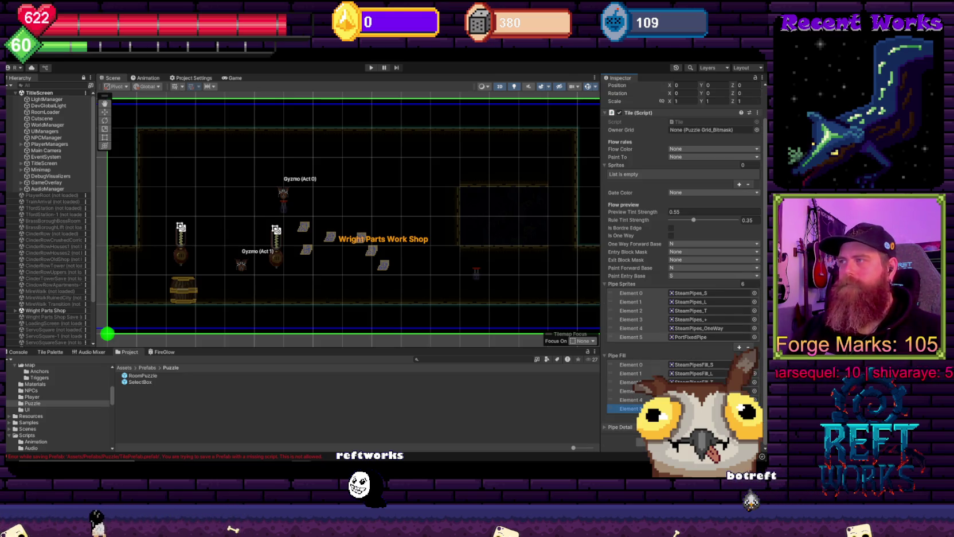
left_click(754, 417)
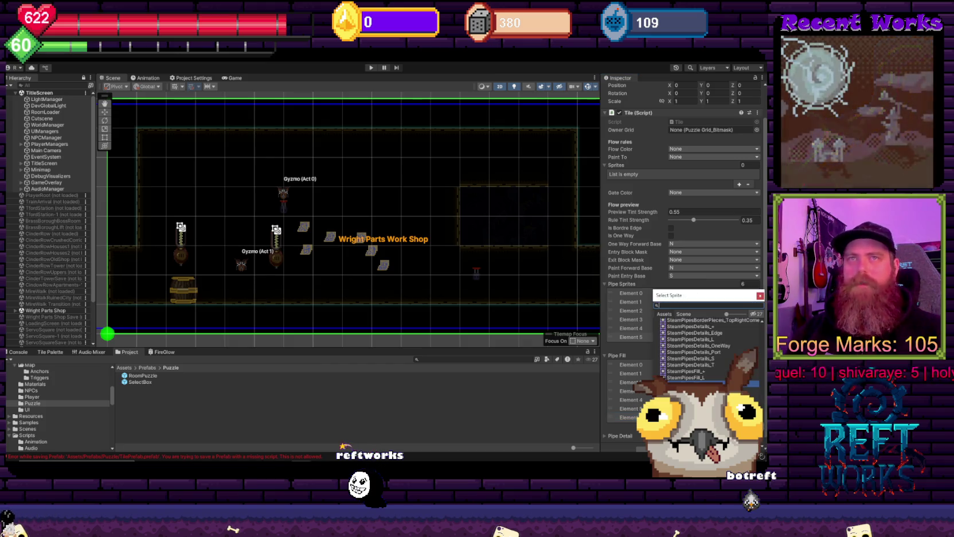
scroll(711, 350, "up", 5)
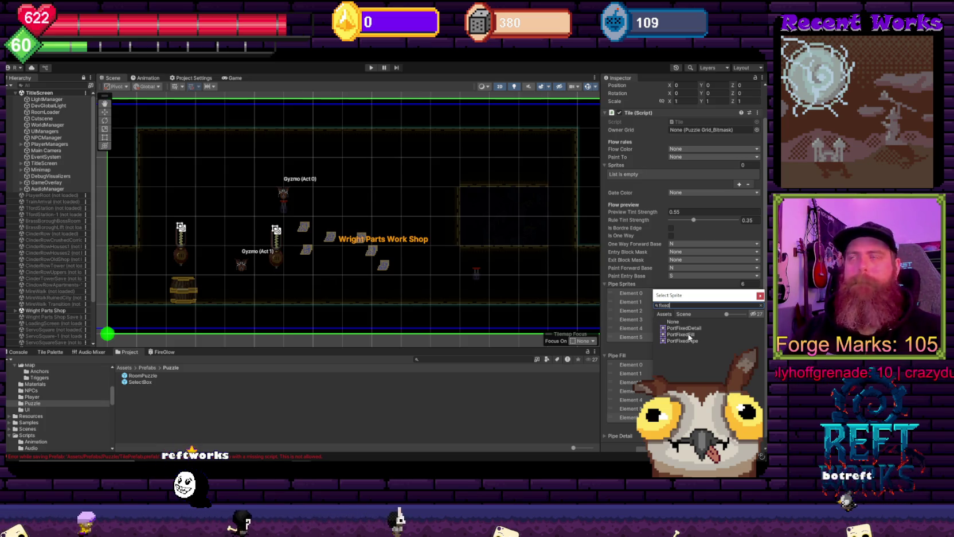
double_click(682, 340)
scroll(682, 287, "down", 1)
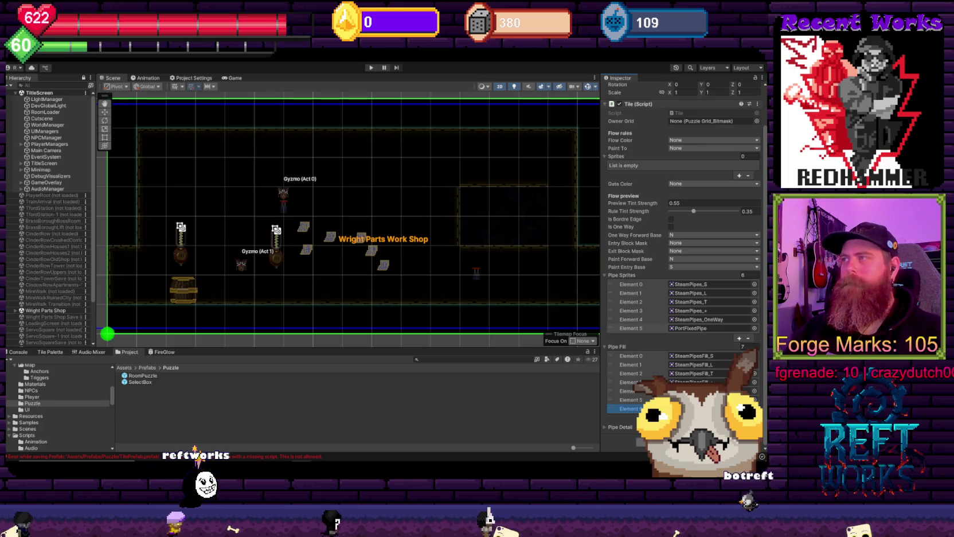
left_click(618, 427)
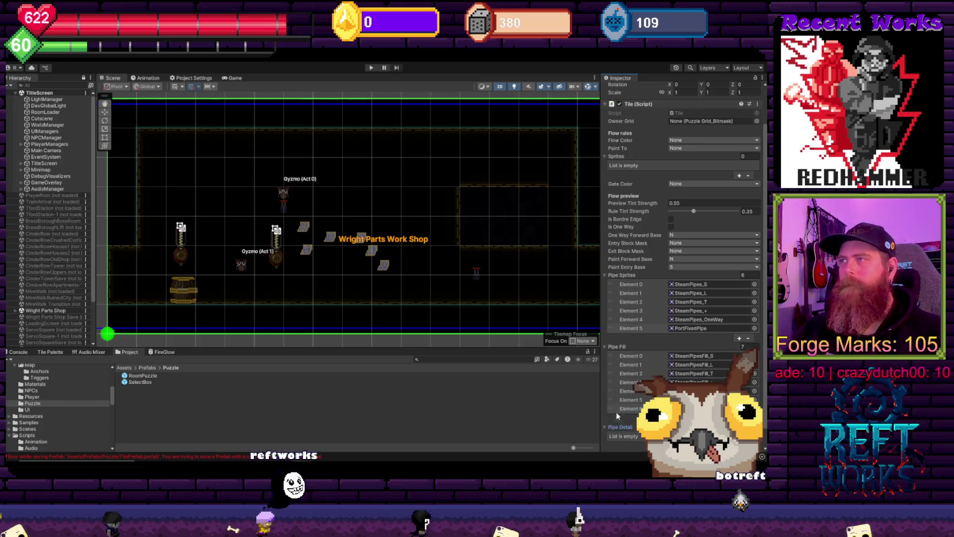
Add the first Pipe Detail entries and assign a SteamPipes detail sprite to them.
scroll(618, 416, "down", 1)
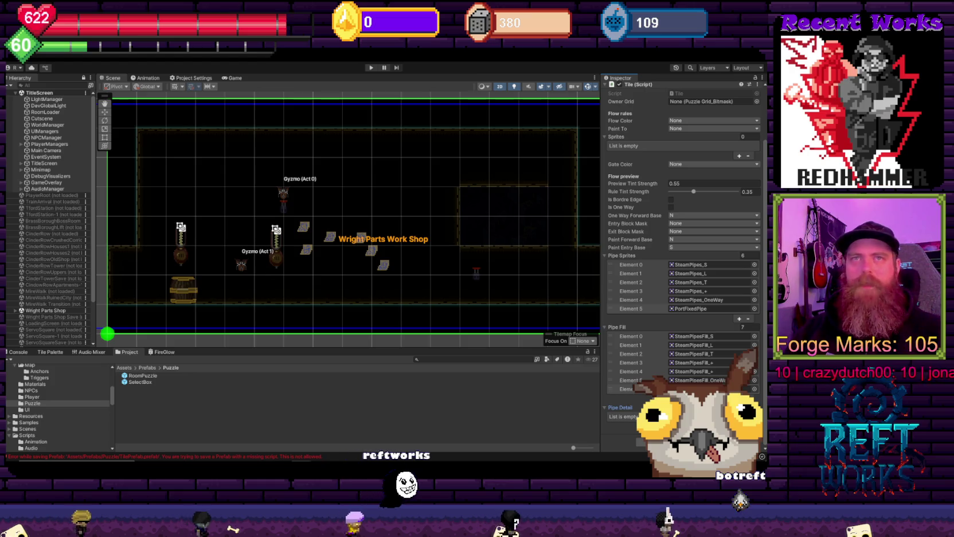
left_click(739, 426)
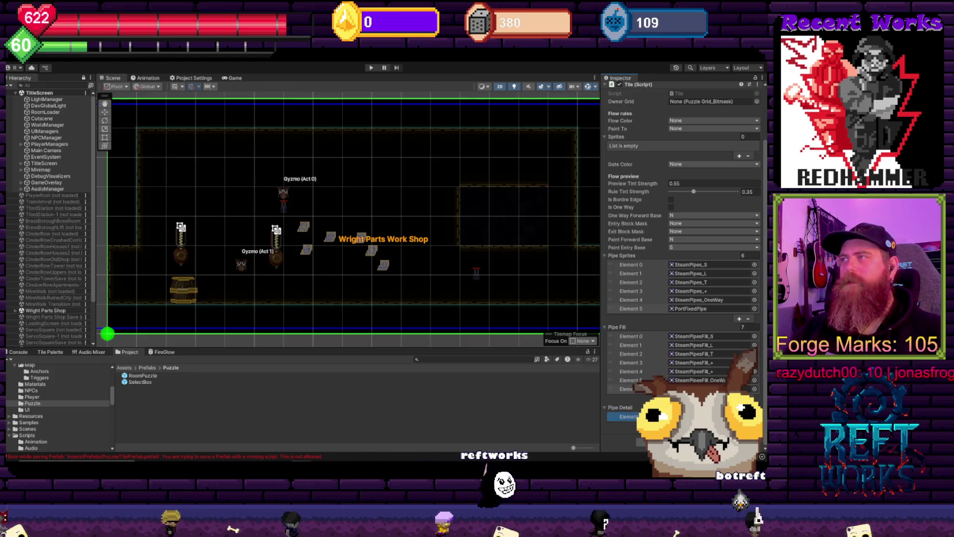
left_click(754, 416)
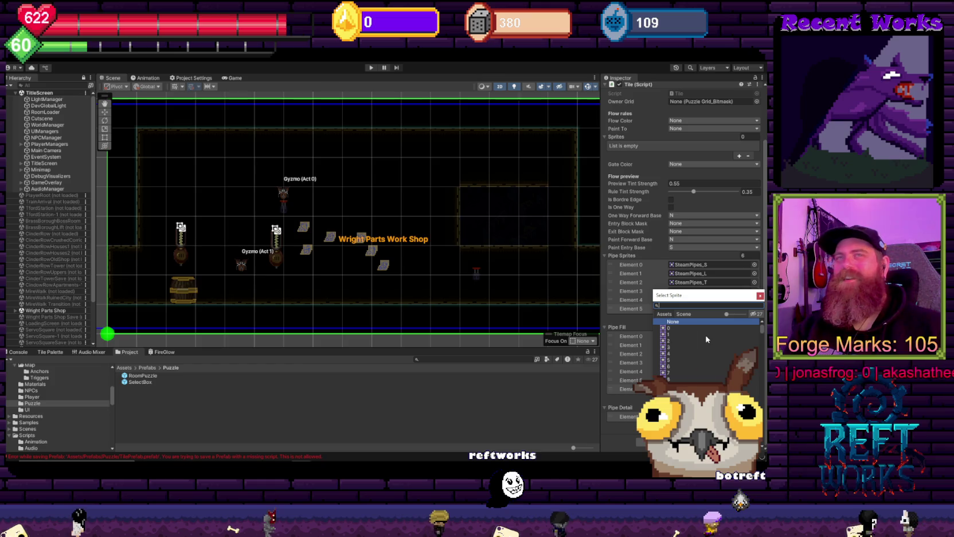
type("steampipes")
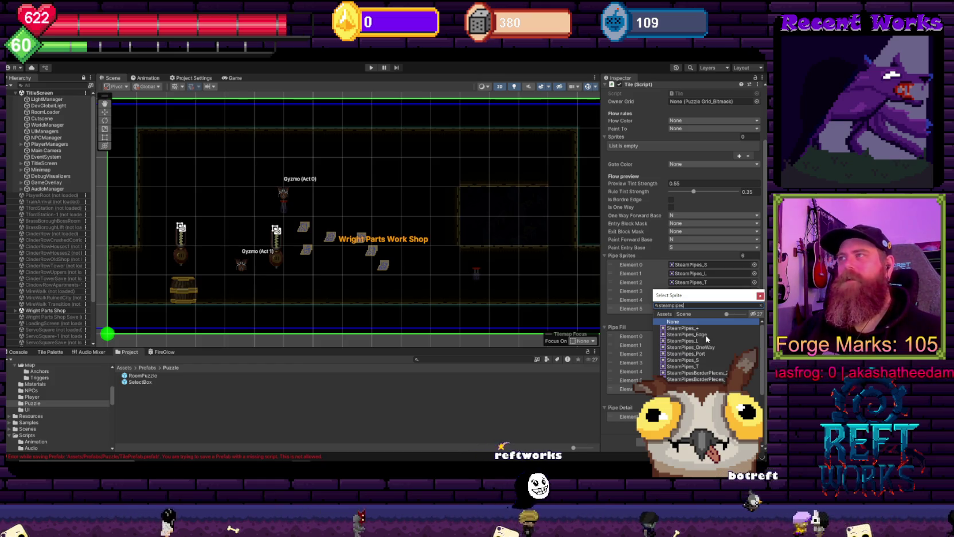
key("Escape")
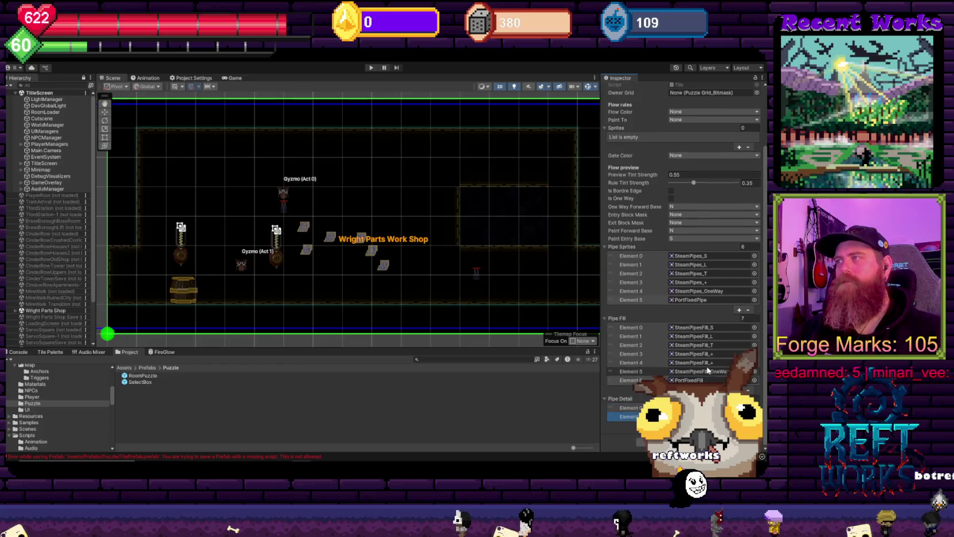
left_click(755, 417)
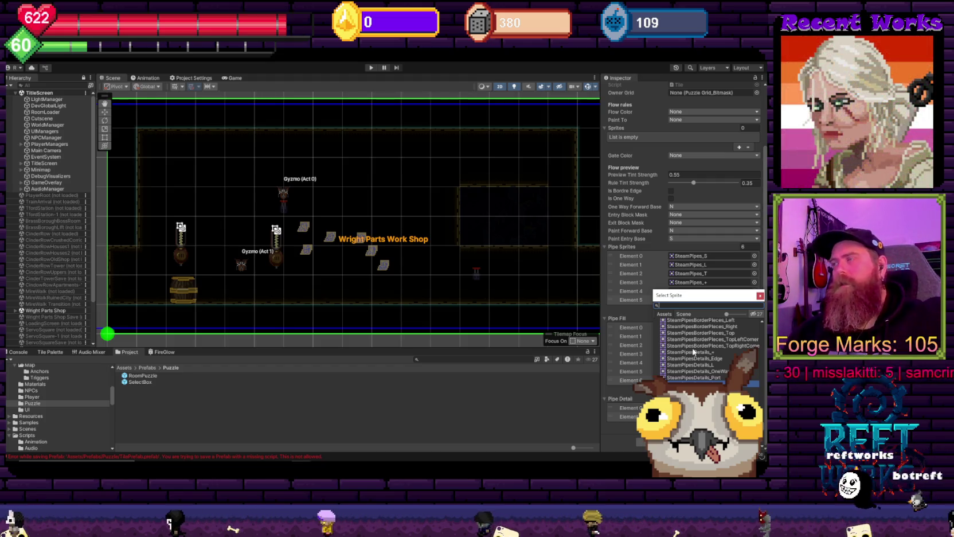
double_click(721, 364)
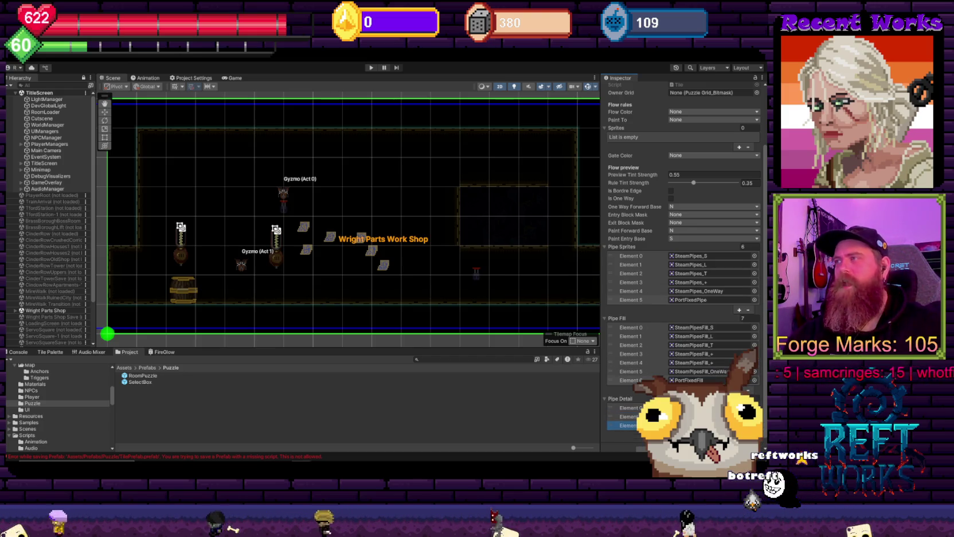
Assign detail sprites to the remaining Pipe Detail elements up to Element 4.
left_click(754, 300)
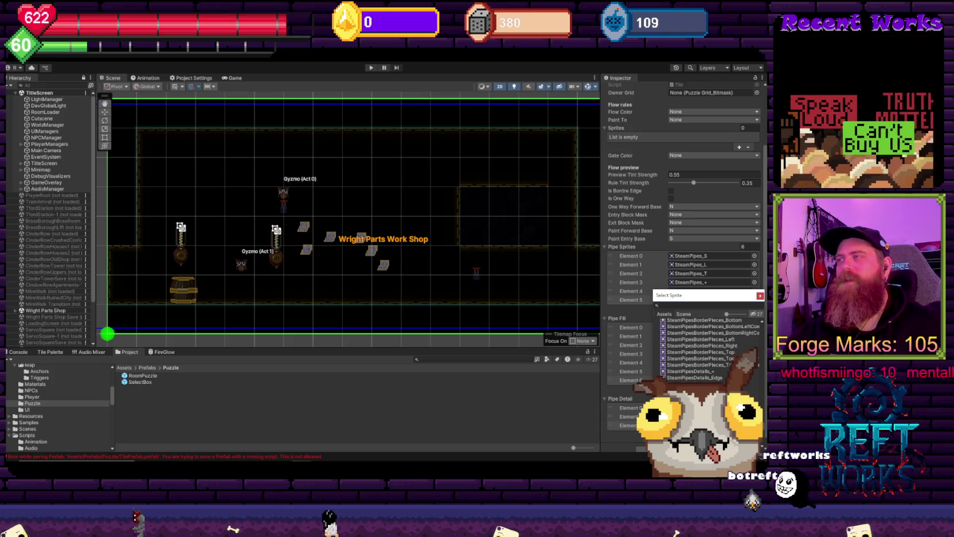
left_click(714, 380)
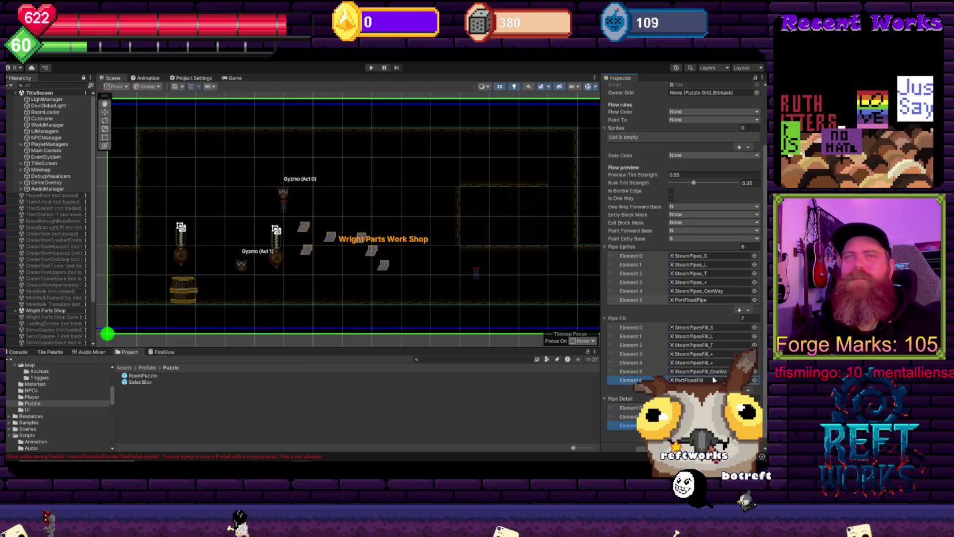
scroll(714, 379, "down", 1)
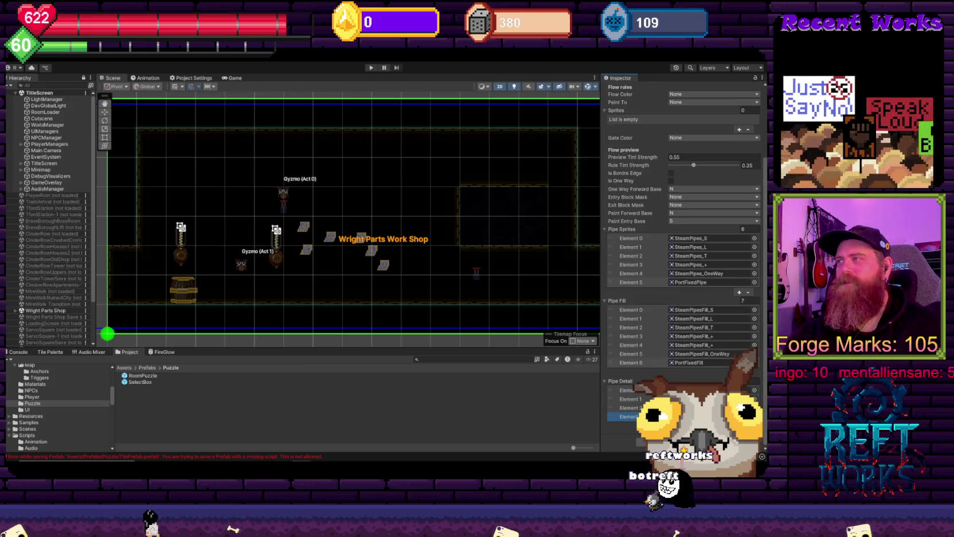
left_click(754, 390)
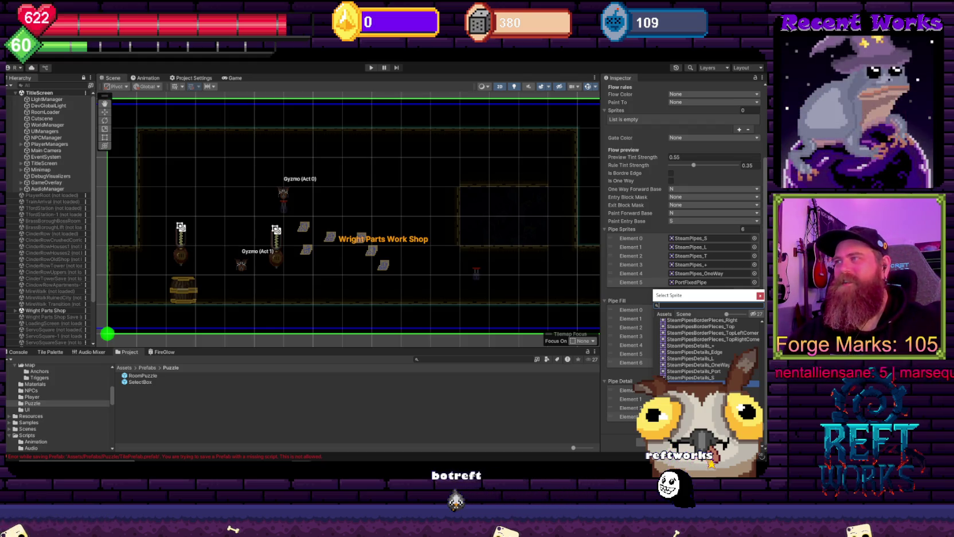
double_click(703, 349)
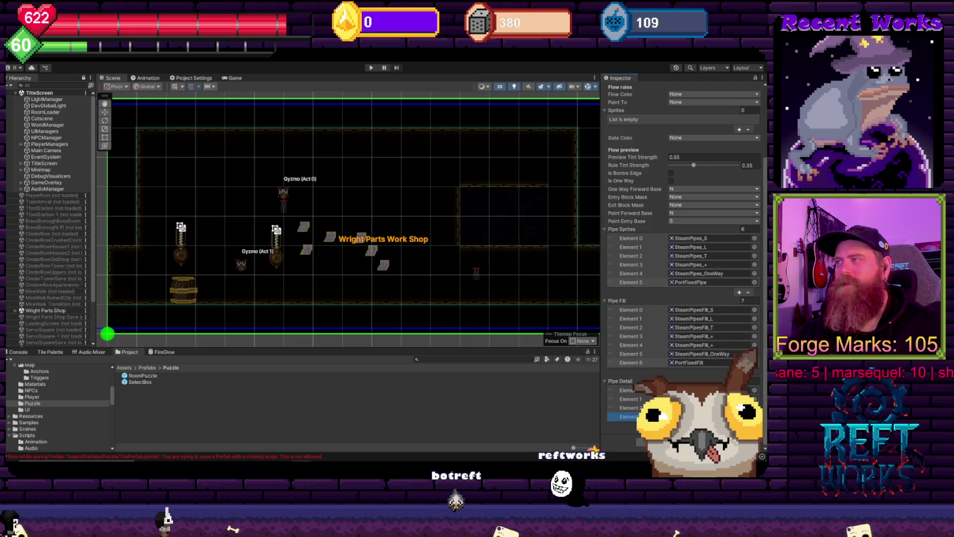
scroll(682, 229, "down", 1)
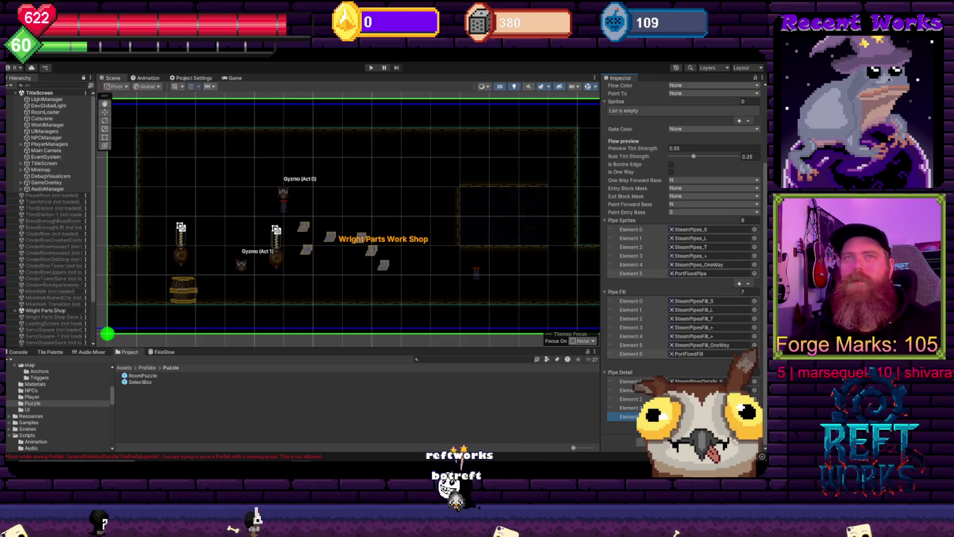
left_click(754, 416)
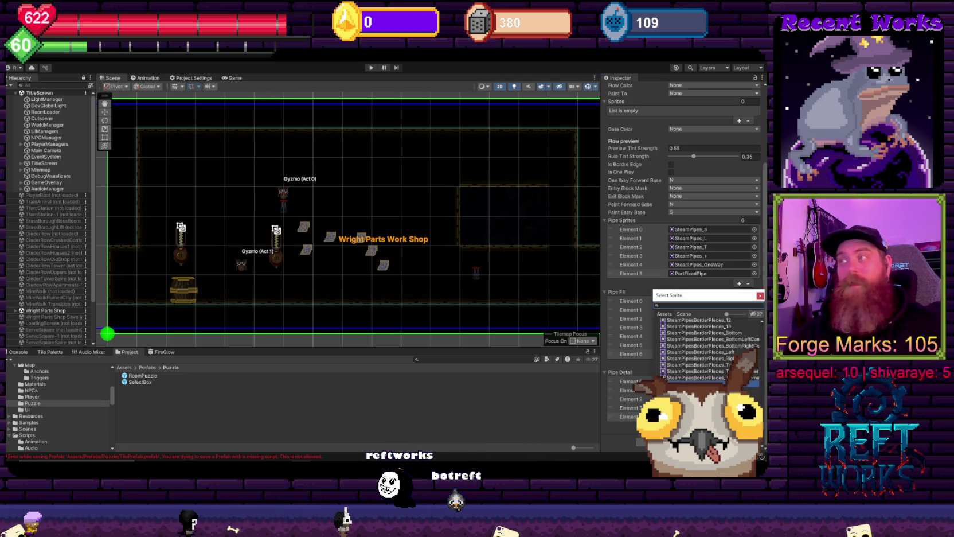
key("Return")
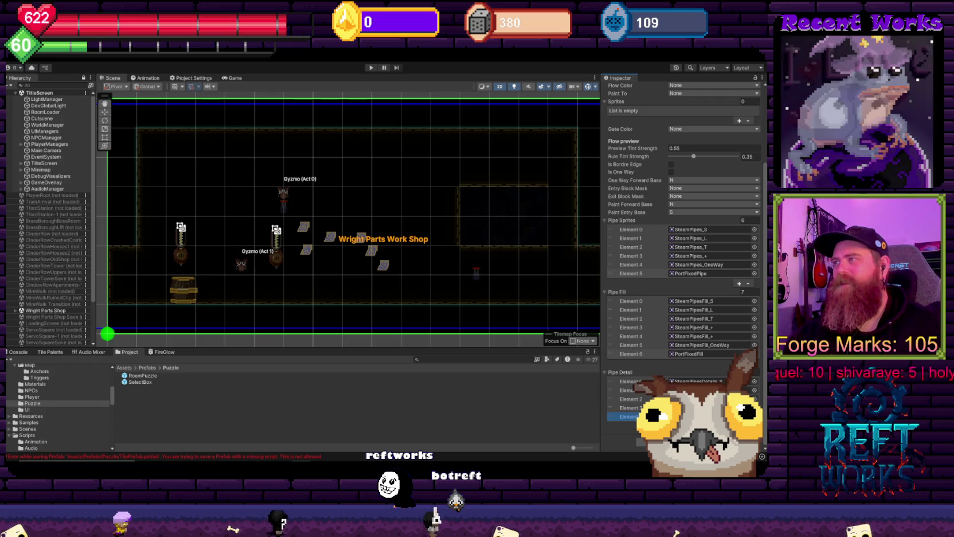
Add Pipe Detail Element 5 and assign it the PortFixed detail sprite.
left_click(739, 434)
left_click(755, 424)
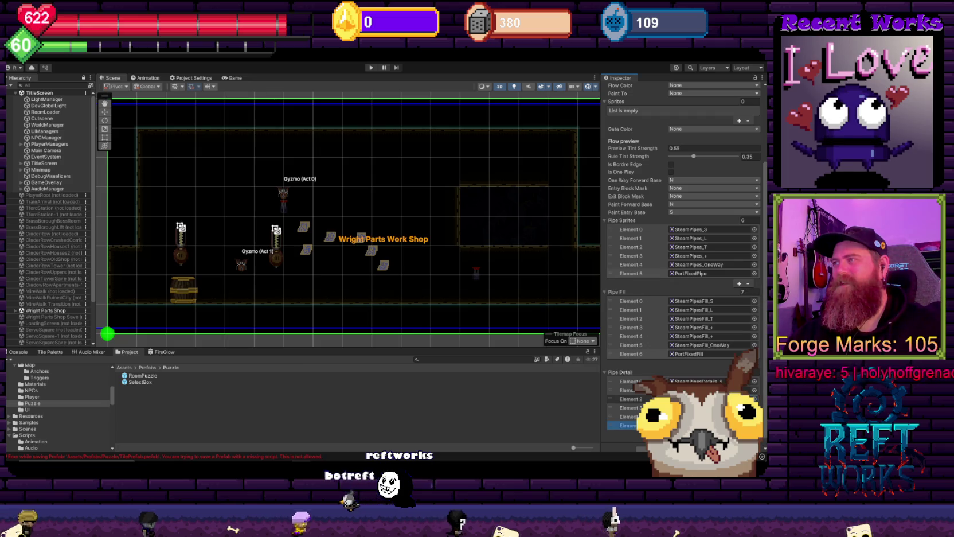
key("Return")
scroll(704, 354, "down", 1)
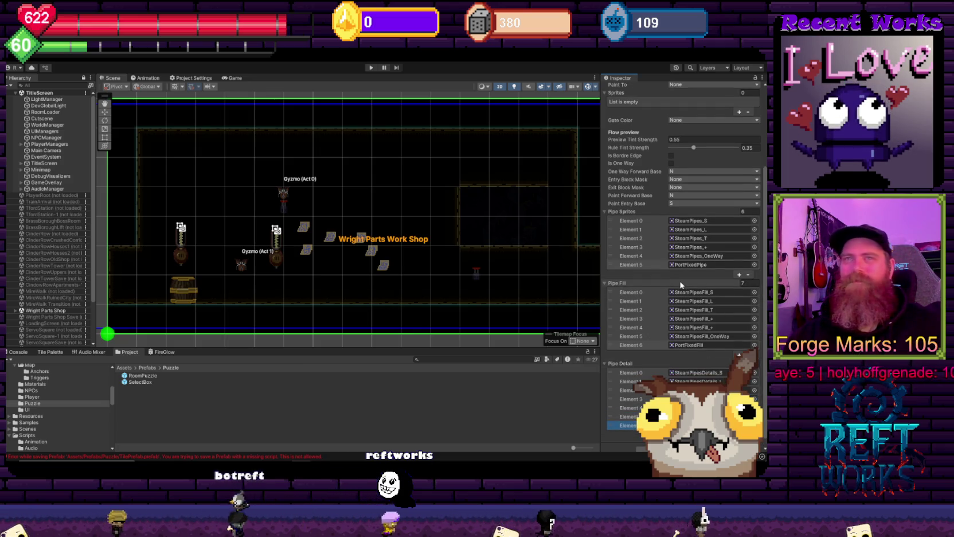
left_click(754, 425)
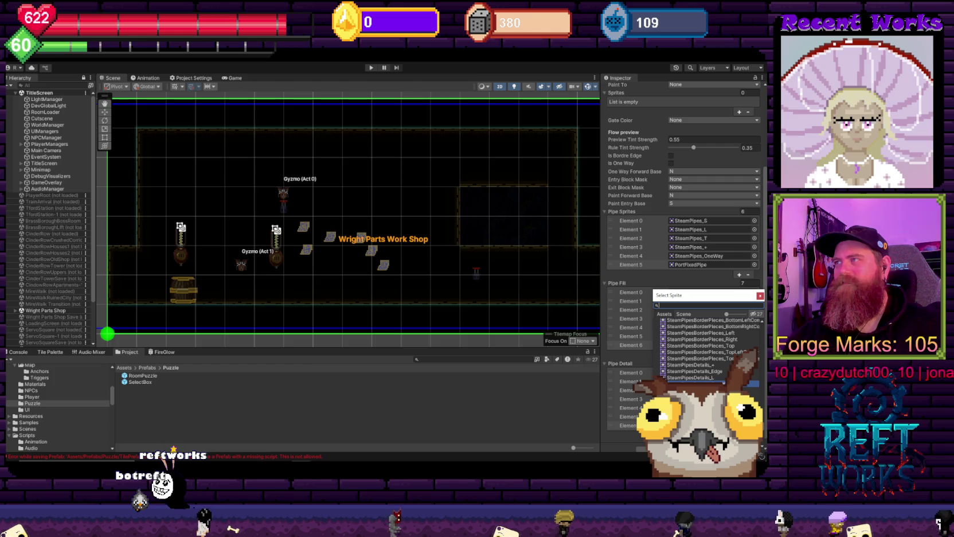
scroll(705, 350, "down", 1)
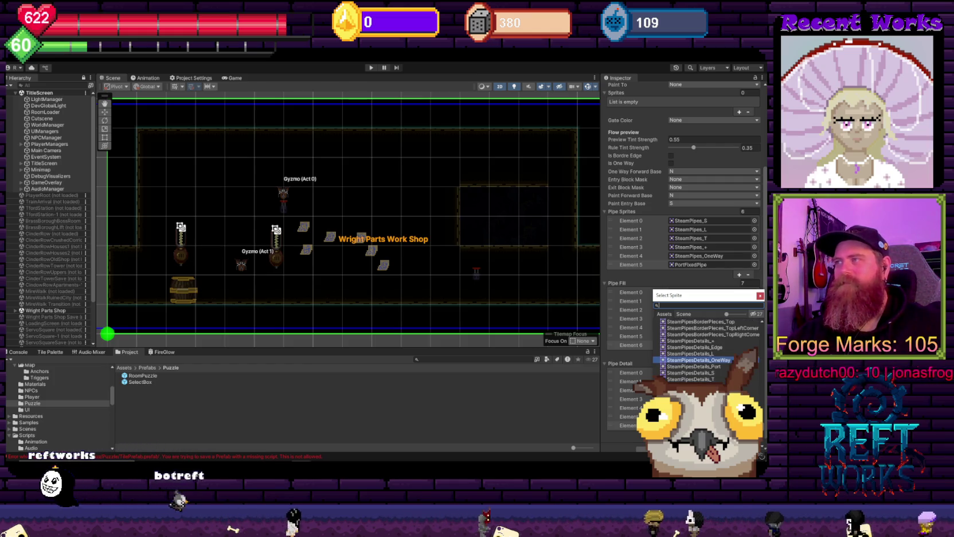
scroll(705, 349, "up", 5)
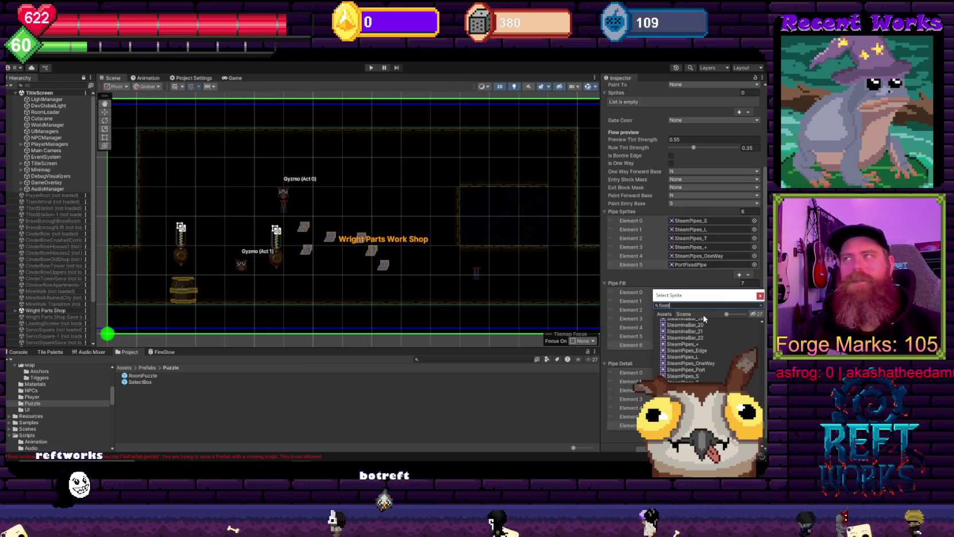
type("fixede")
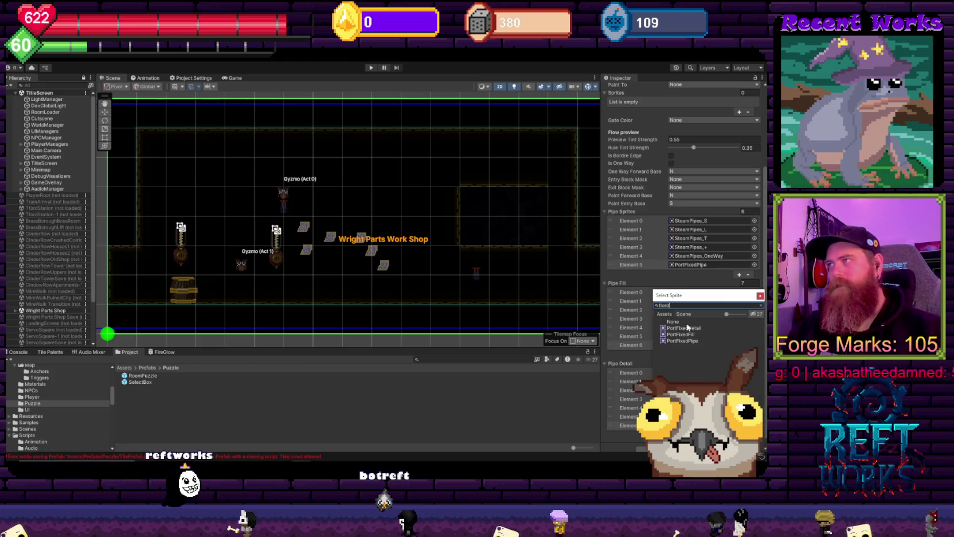
key("Escape")
scroll(711, 304, "up", 5)
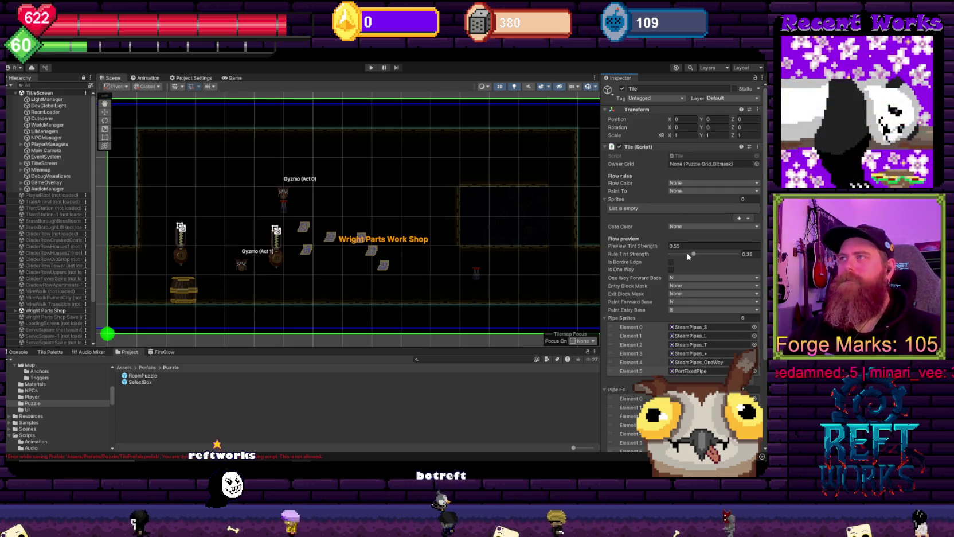
Set Preview and Rule Tint Strength to 1, then save Tile as a prefab in Prefabs/Puzzle.
left_click_drag(166, 304, 93, 341)
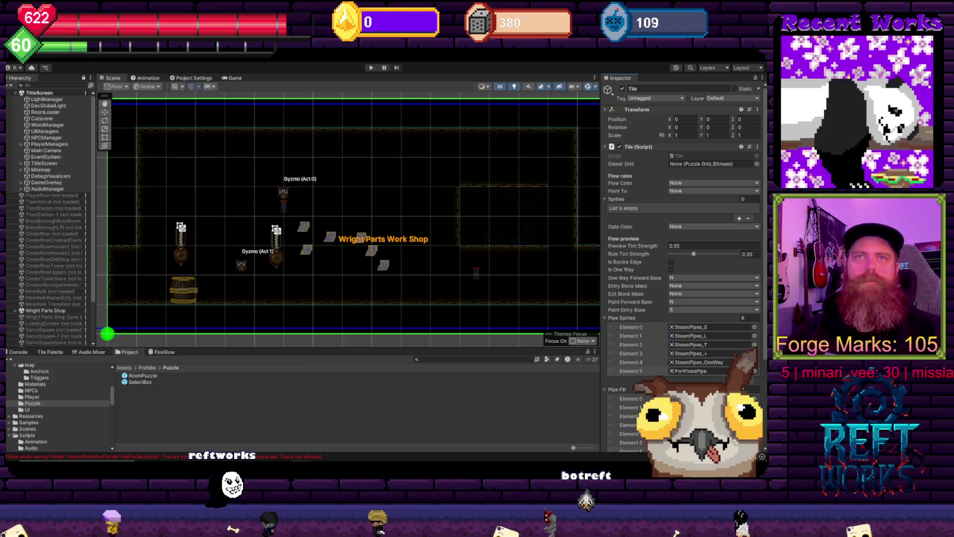
left_click(696, 246)
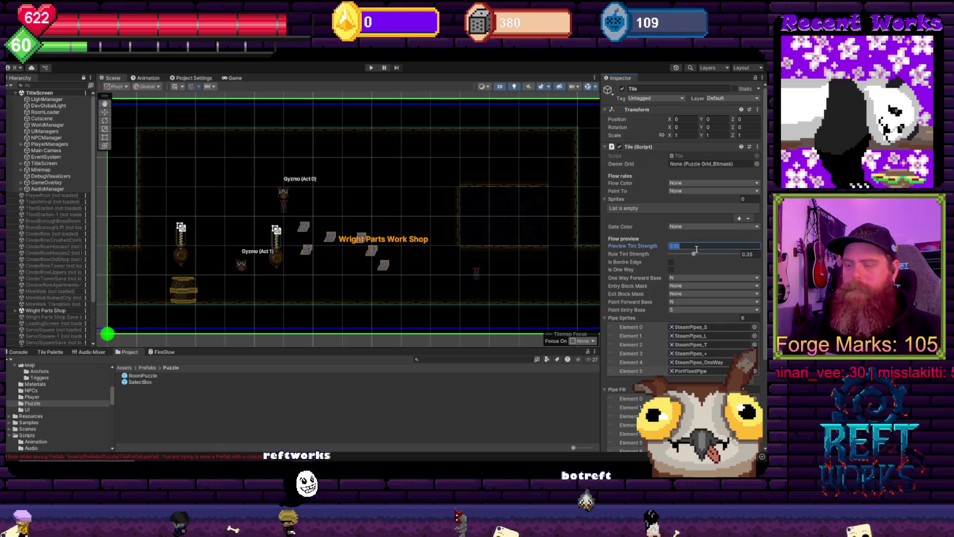
type("1")
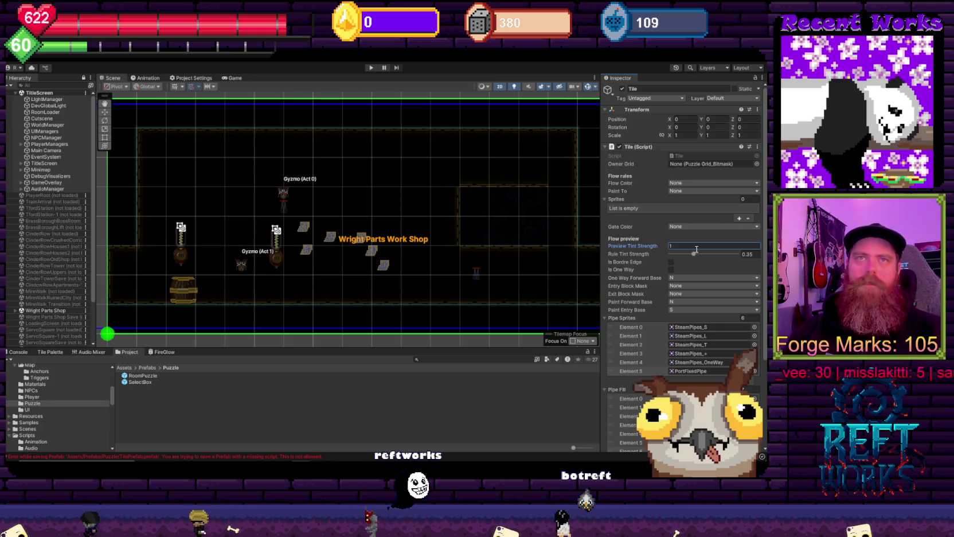
left_click(759, 256)
type("1")
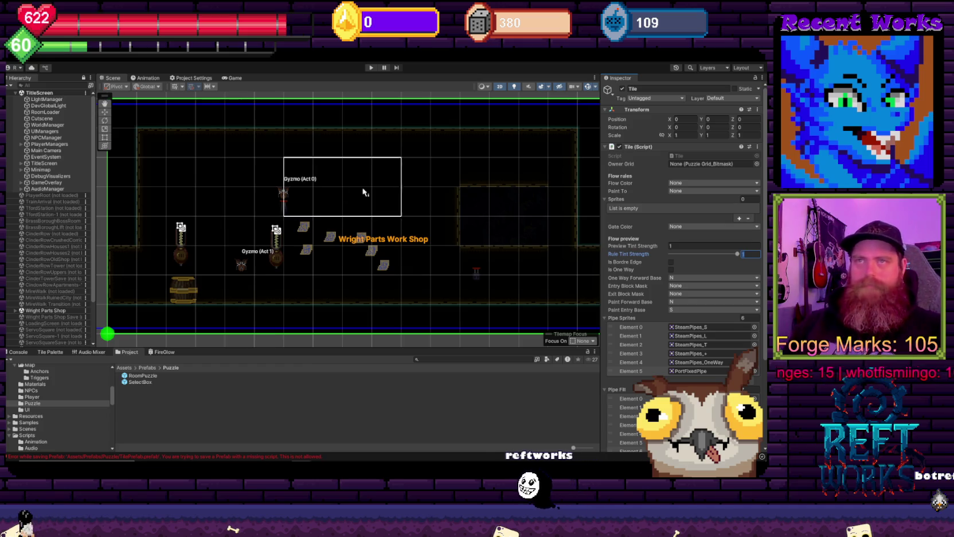
scroll(42, 277, "down", 4)
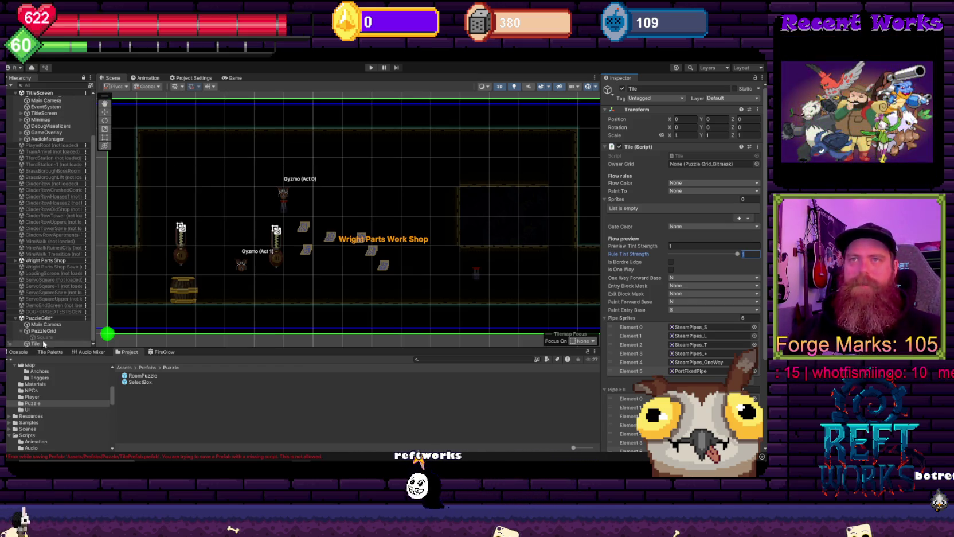
left_click_drag(42, 344, 139, 410)
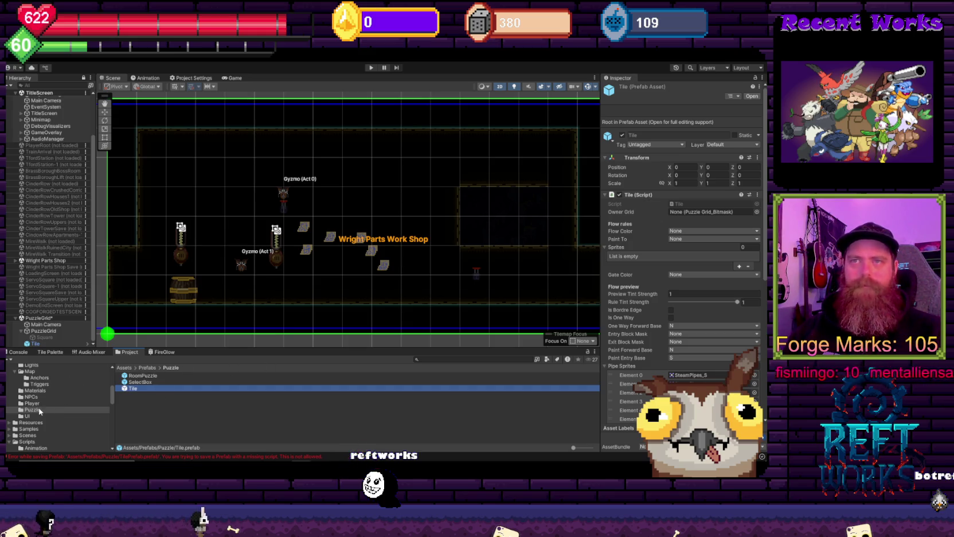
Delete the scene's Tile copy and assign the Tile prefab to PuzzleGrid's Tile Prefab field.
left_click(40, 344)
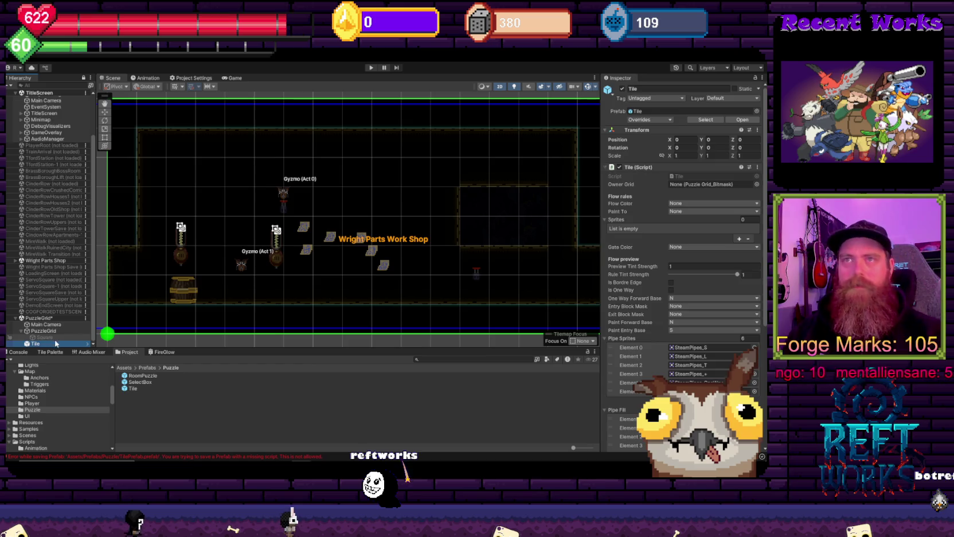
key("Delete")
left_click(58, 337)
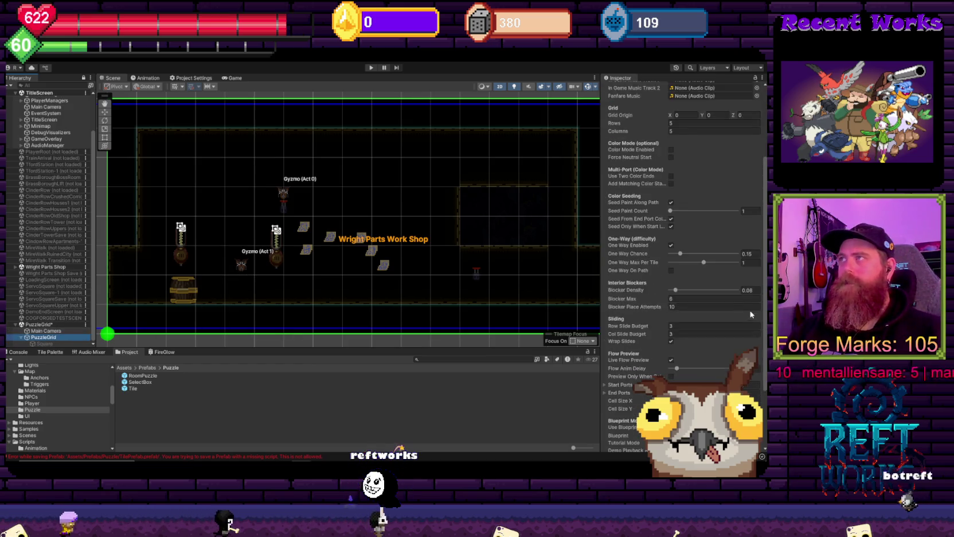
scroll(727, 321, "down", 5)
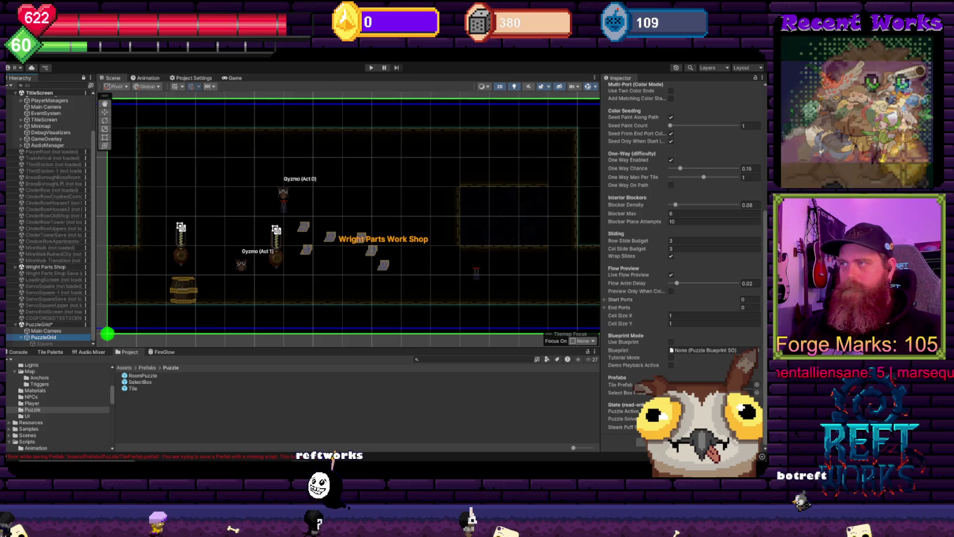
left_click_drag(124, 388, 745, 384)
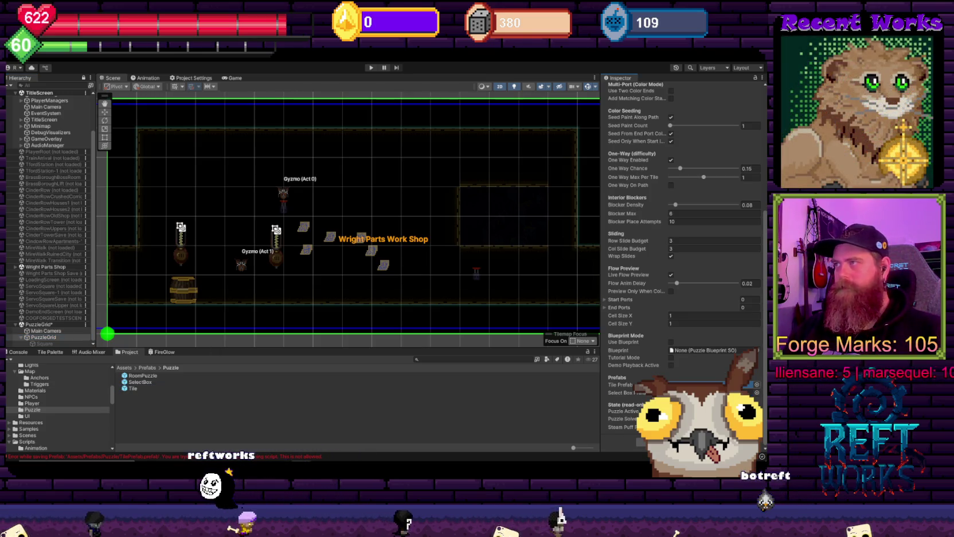
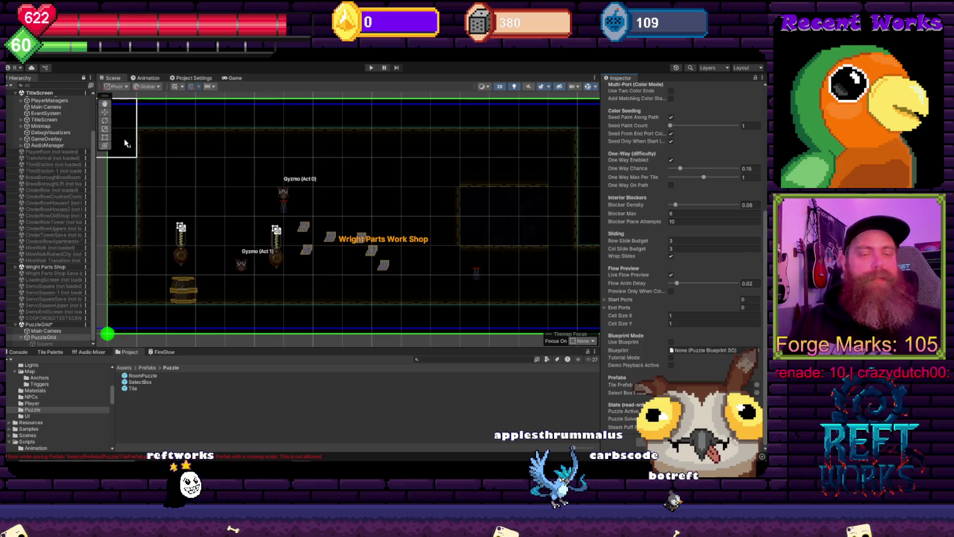
Box-select empty Scene view space to deselect PuzzleGrid and empty the Inspector.
left_click_drag(108, 246, 224, 303)
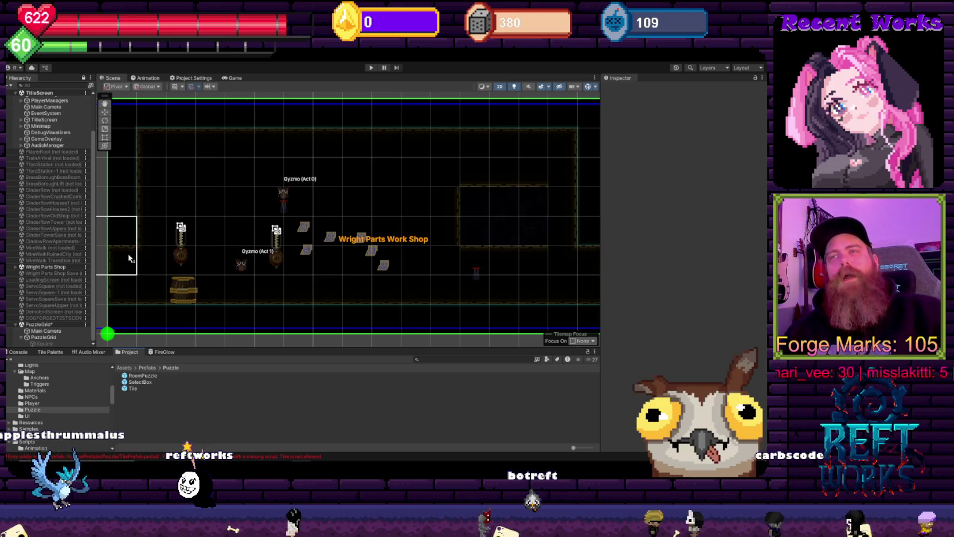
Inspect the Main Camera and PuzzleGrid settings, then select the Tile prefab in Assets/Prefabs/Puzzle.
left_click(51, 331)
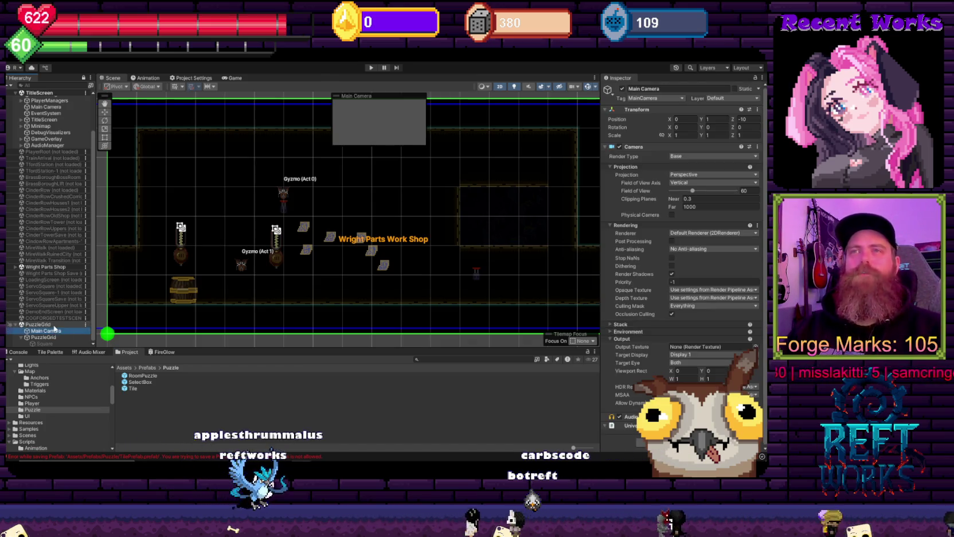
left_click(46, 338)
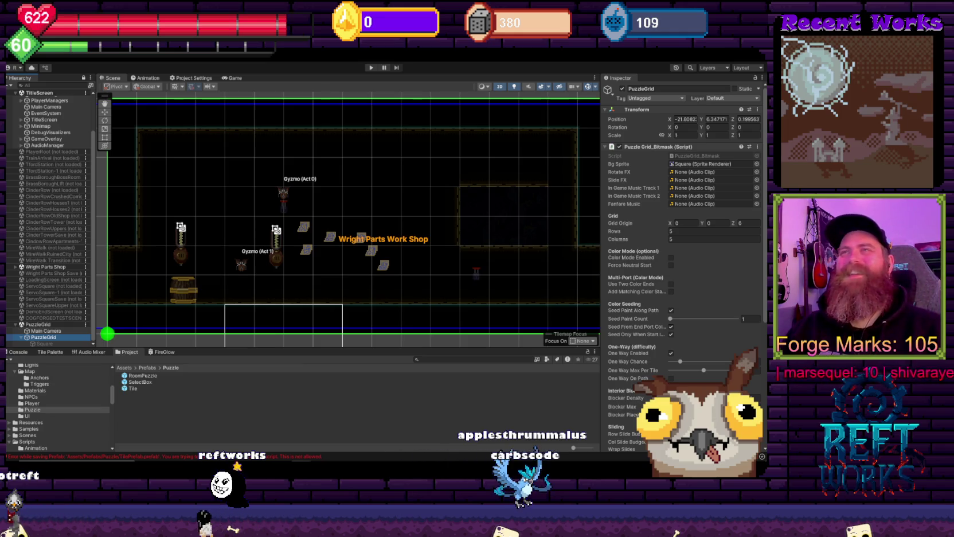
scroll(40, 259, "up", 2)
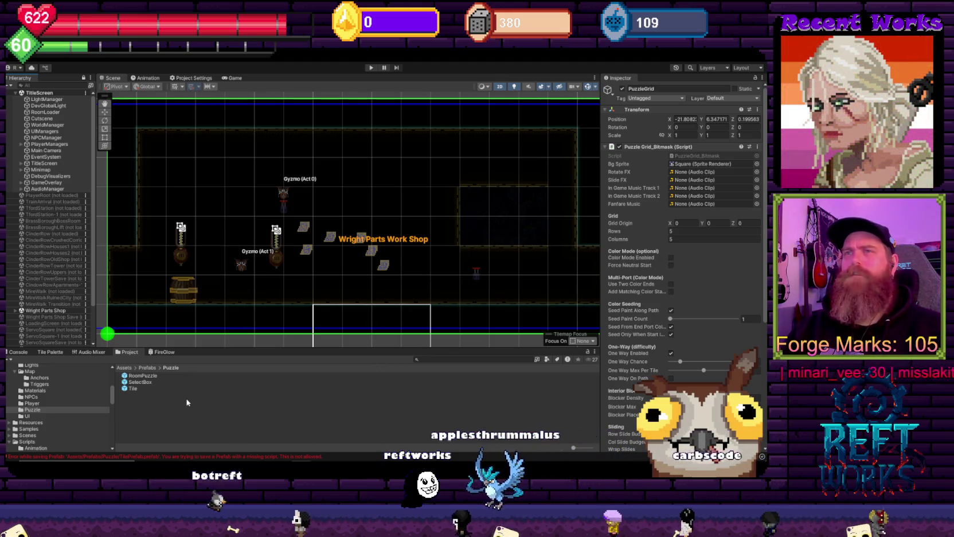
left_click(133, 389)
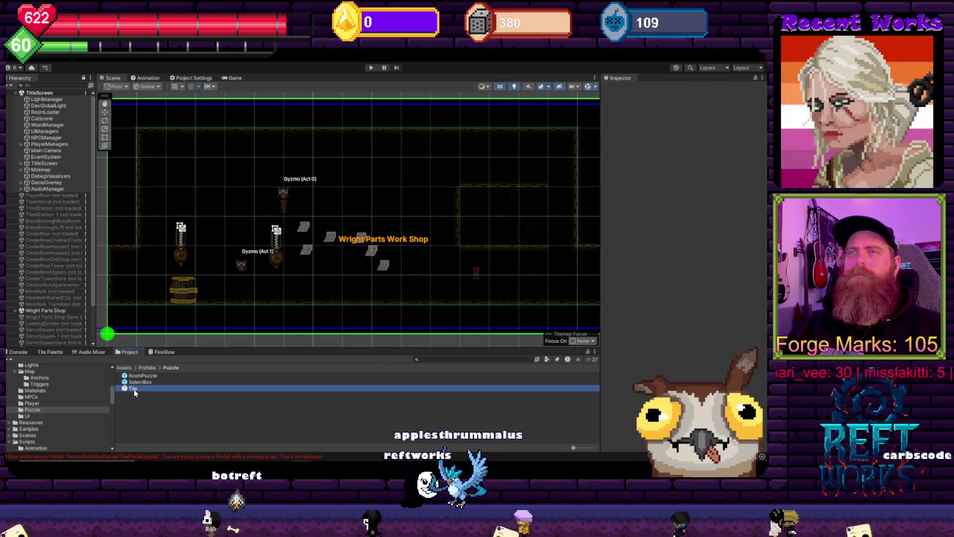
Scroll through the Tile prefab's Pipe Sprites, Pipe Fill and Pipe Detail lists, then deselect it.
left_click(132, 405)
left_click(137, 390)
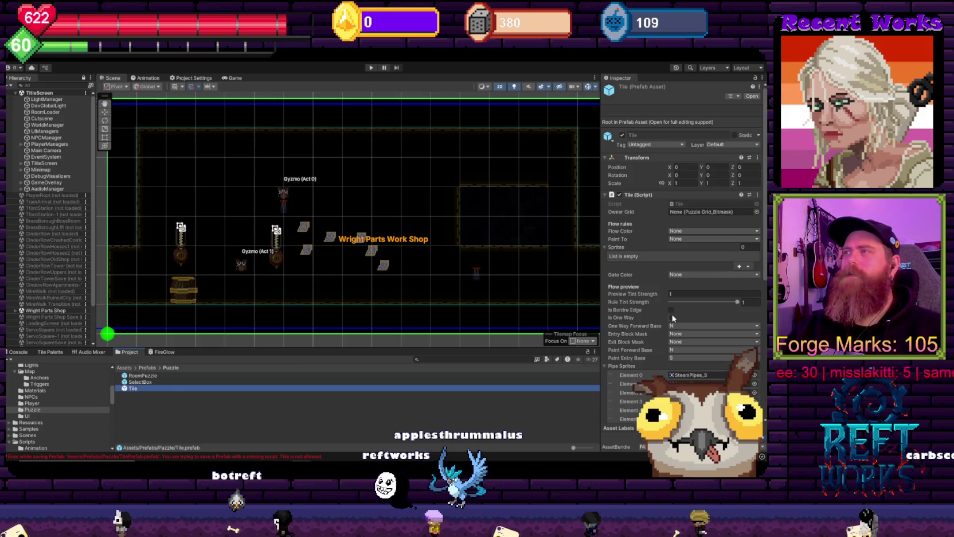
scroll(687, 332, "down", 5)
scroll(686, 332, "down", 5)
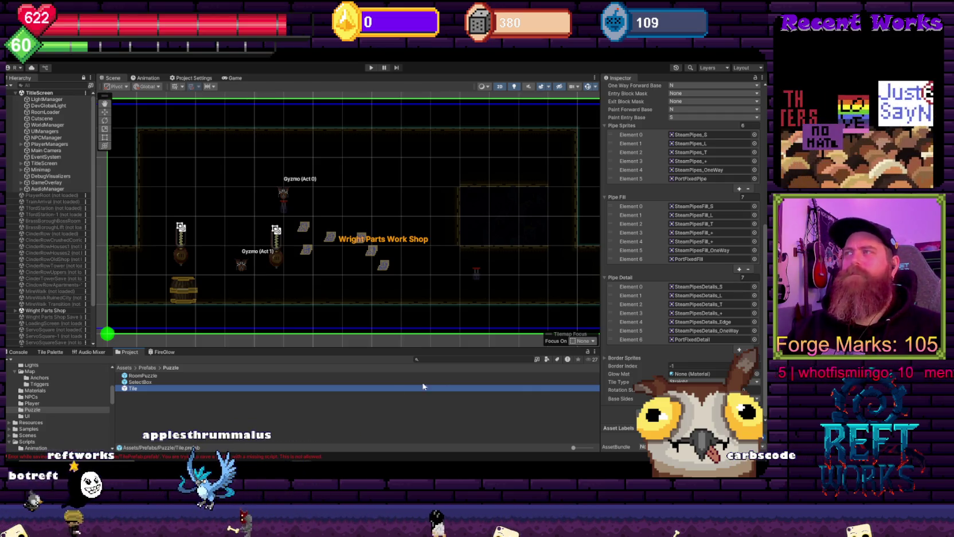
scroll(685, 339, "up", 5)
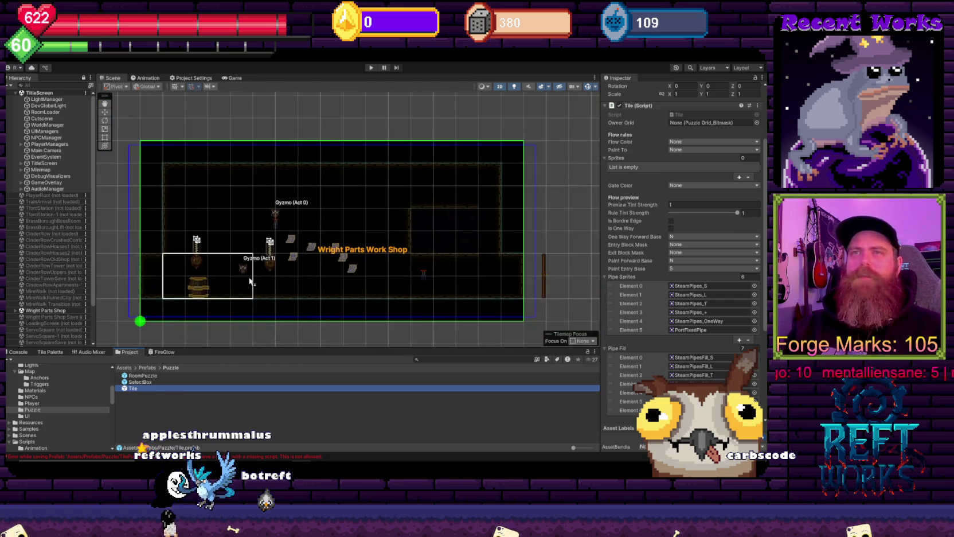
scroll(44, 272, "down", 2)
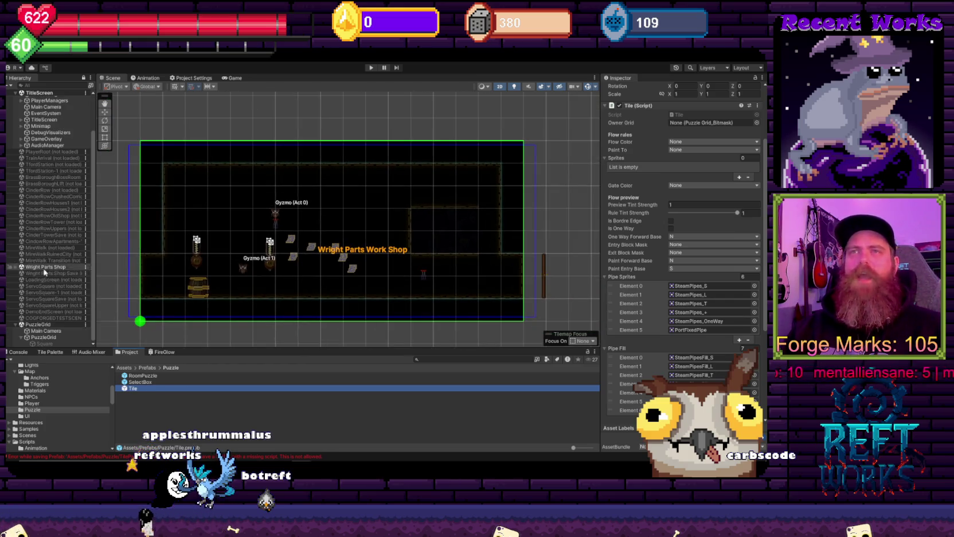
left_click(285, 404)
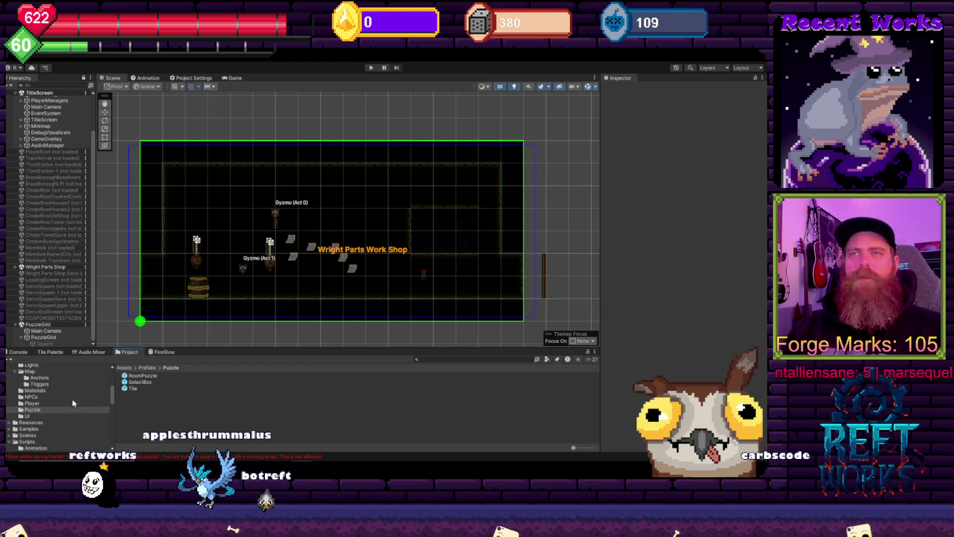
right_click(50, 324)
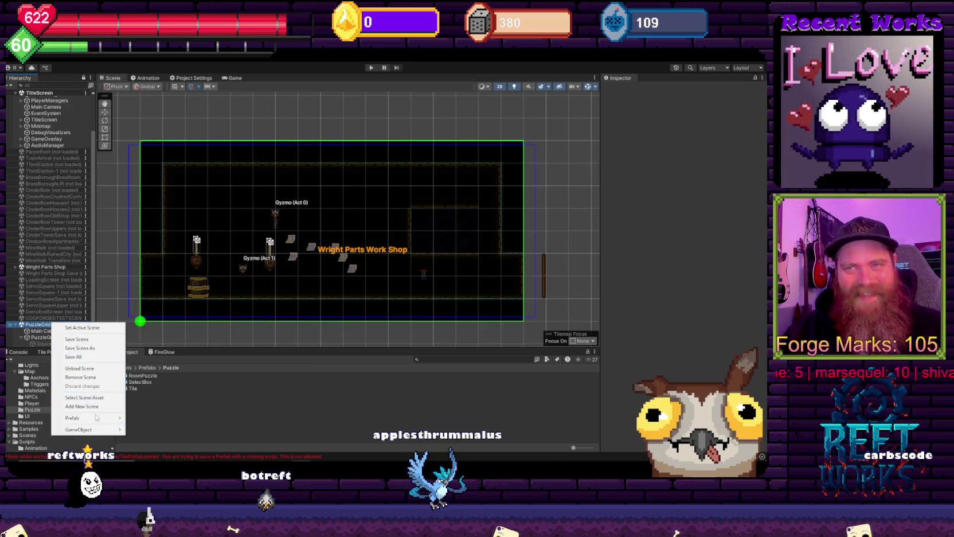
Add a Particle System to the PuzzleGrid scene from GameObject > Effects.
mouse_move(94, 429)
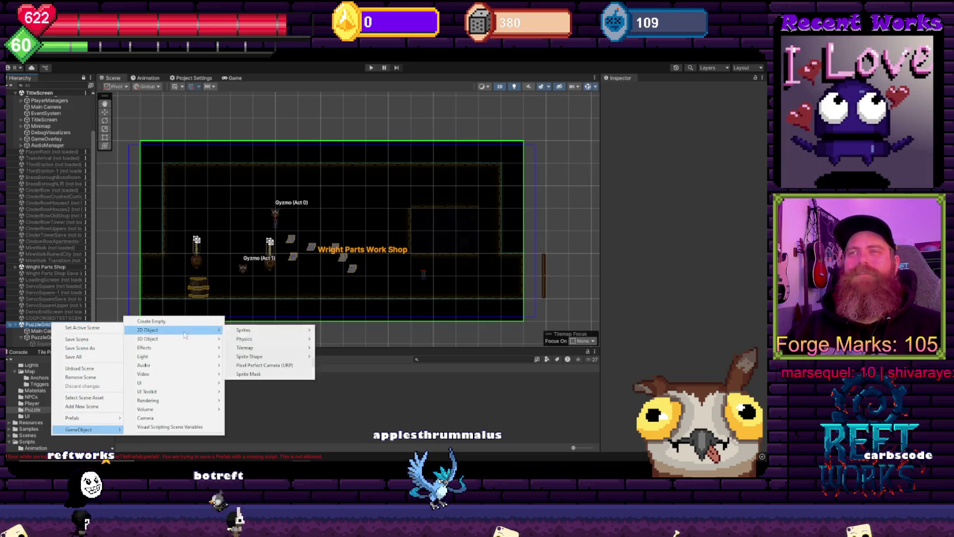
mouse_move(195, 354)
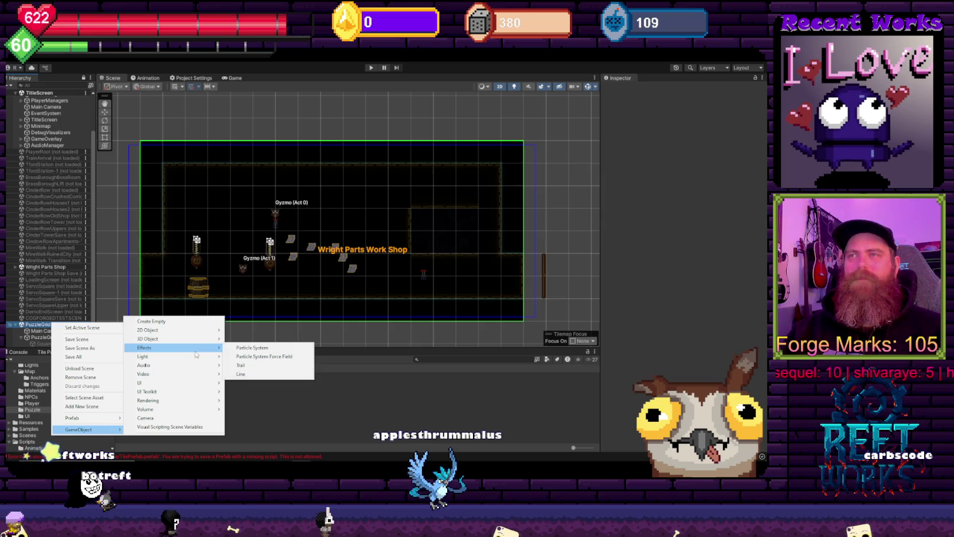
left_click(258, 347)
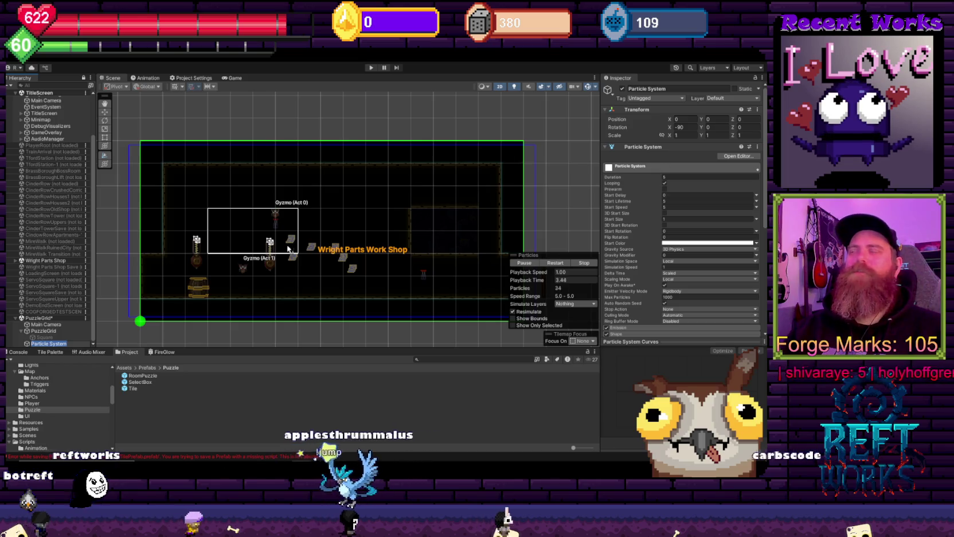
scroll(731, 320, "down", 5)
scroll(730, 320, "down", 5)
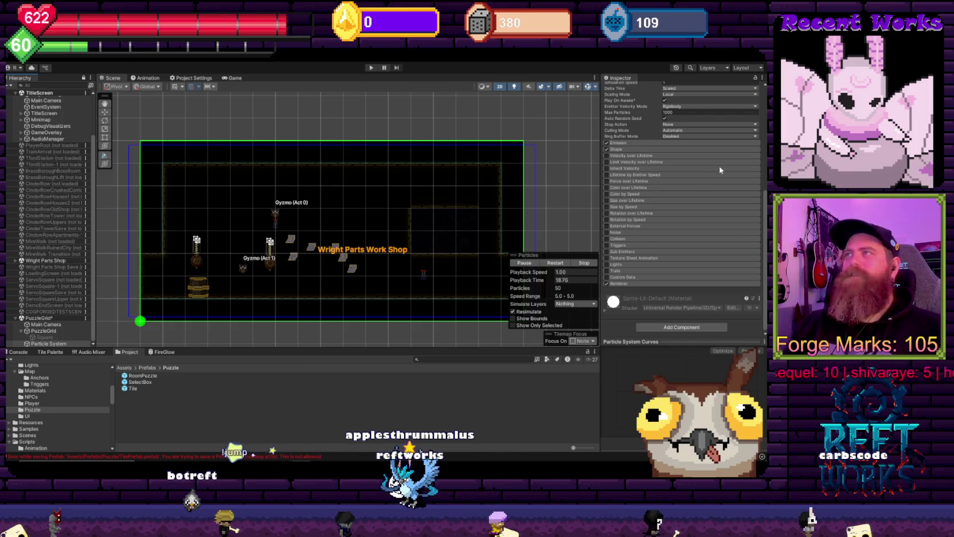
scroll(652, 239, "up", 3)
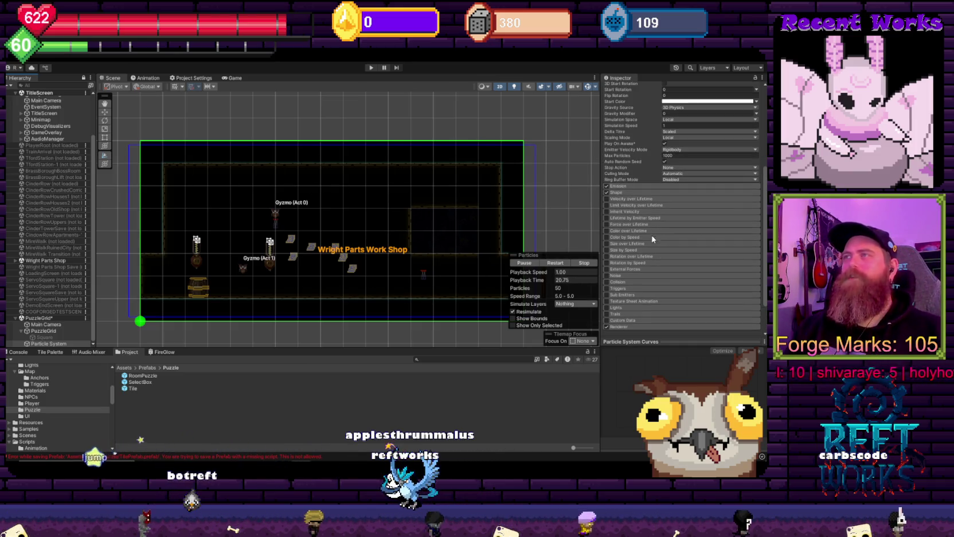
scroll(665, 261, "up", 5)
scroll(284, 238, "up", 1)
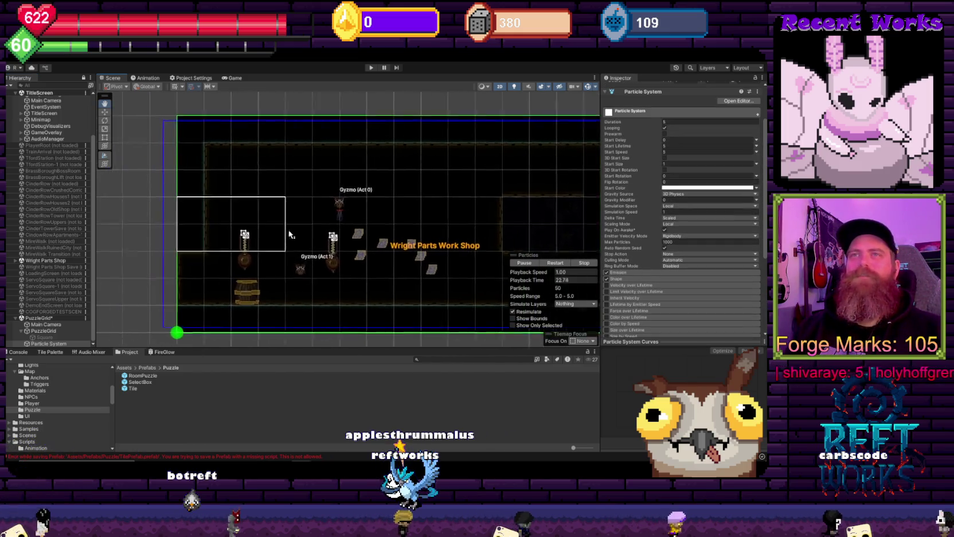
Enlarge and pan the Scene view, then select PuzzleGrid to show its 5×5 Puzzle Grid Bitmask settings.
mouse_move(288, 234)
left_mouse_down()
mouse_move(230, 193)
mouse_move(229, 264)
left_mouse_up()
scroll(232, 193, "up", 1)
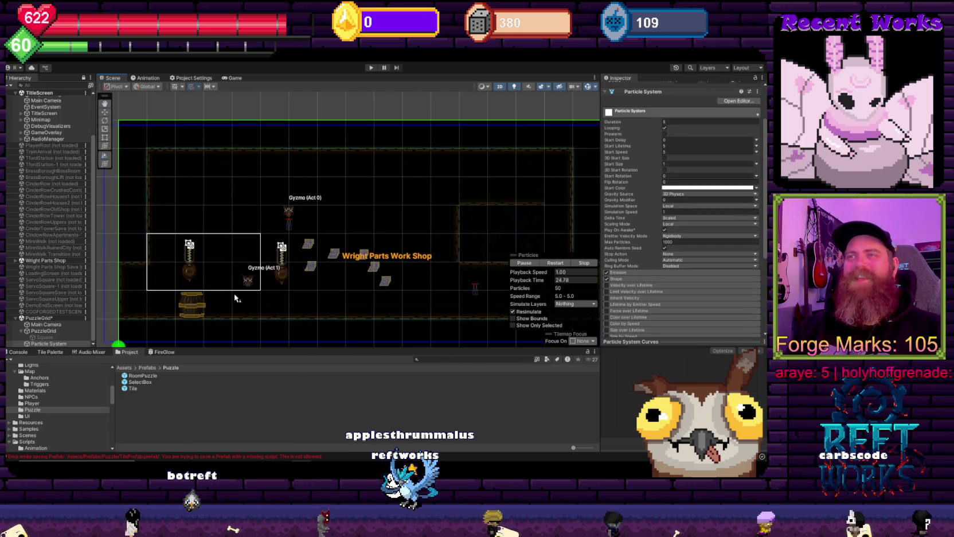
left_click_drag(212, 347, 225, 388)
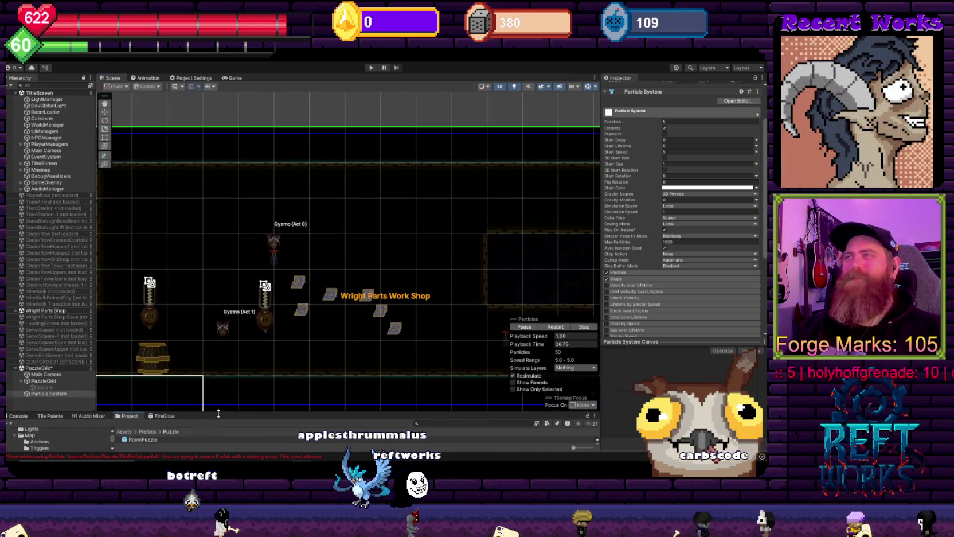
scroll(59, 346, "down", 1)
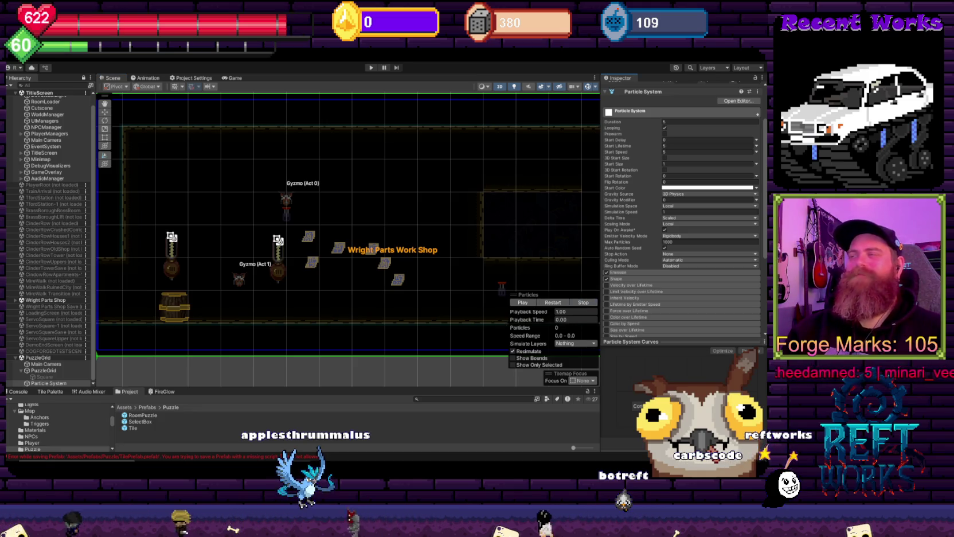
left_click_drag(670, 344, 669, 387)
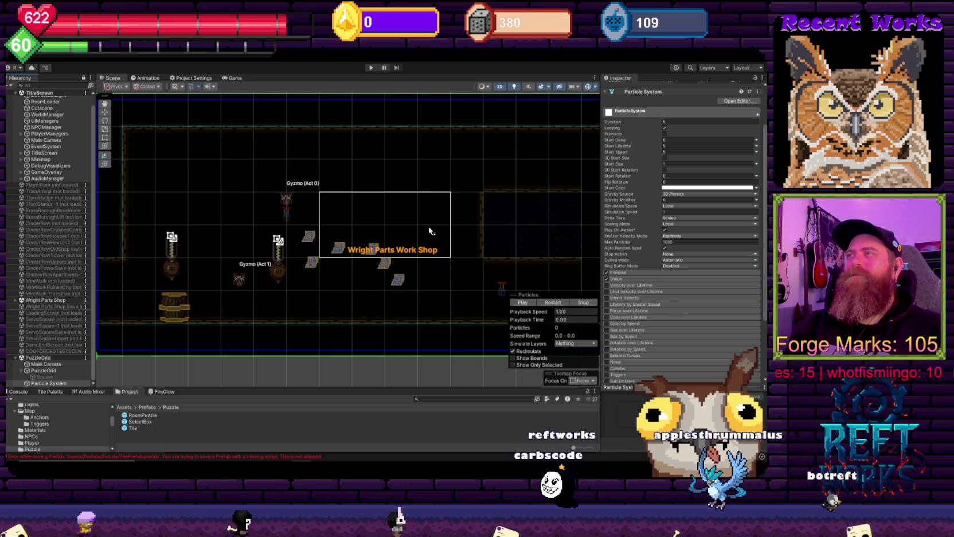
left_click_drag(240, 237, 293, 235)
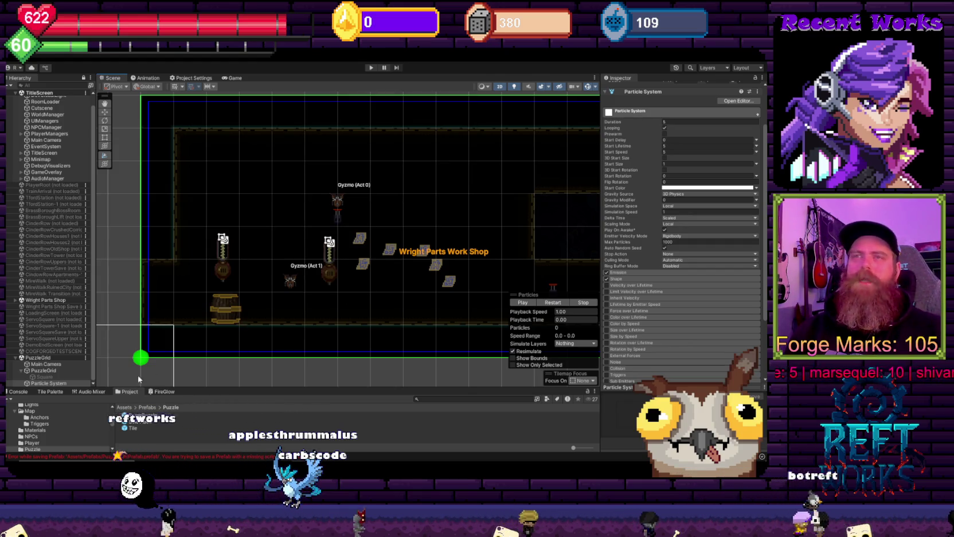
left_click(46, 370)
mouse_move(364, 263)
left_mouse_down()
mouse_move(239, 247)
mouse_move(293, 284)
mouse_move(307, 281)
left_mouse_up()
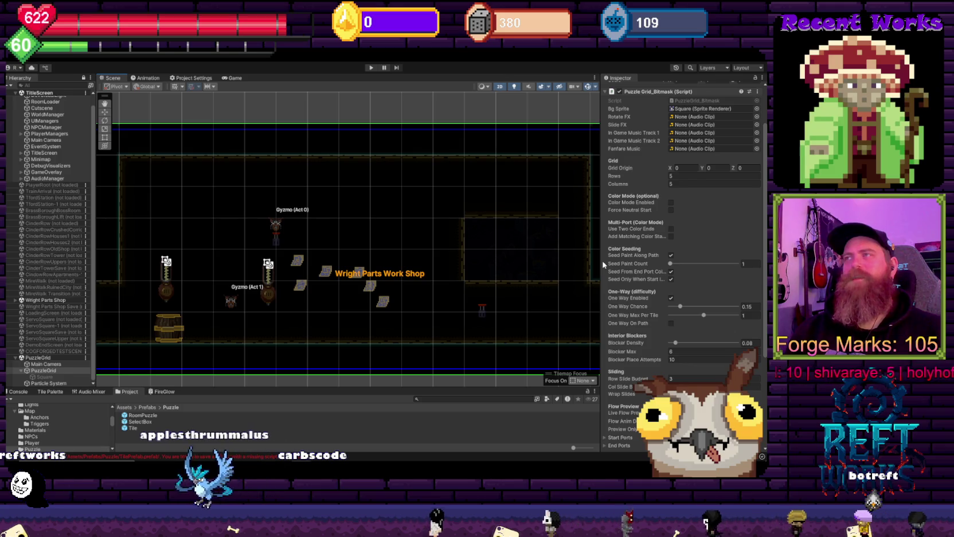
Narrow the Inspector and pan over the puzzle room, then Alt+Tab to Chrome's 'reboot anime' image results.
left_click_drag(601, 264, 624, 263)
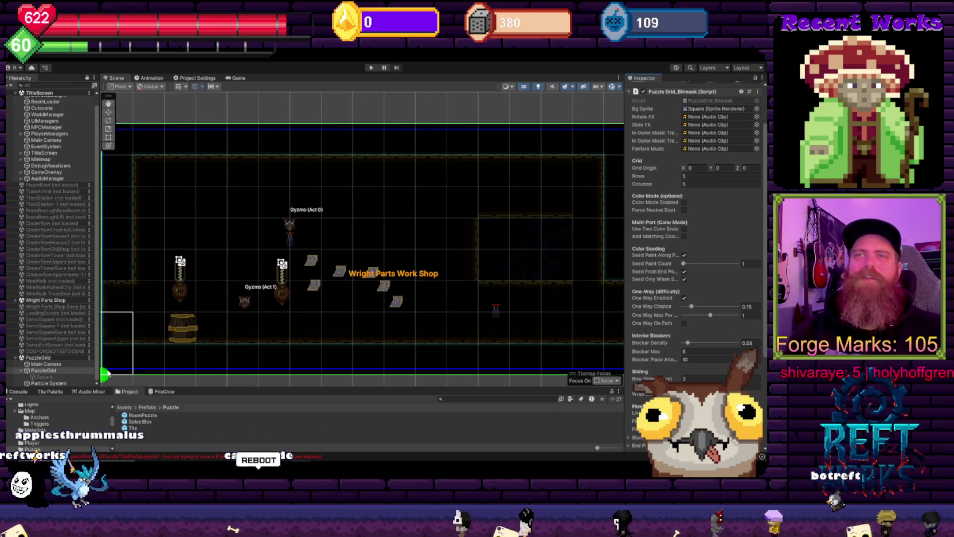
scroll(693, 258, "down", 5)
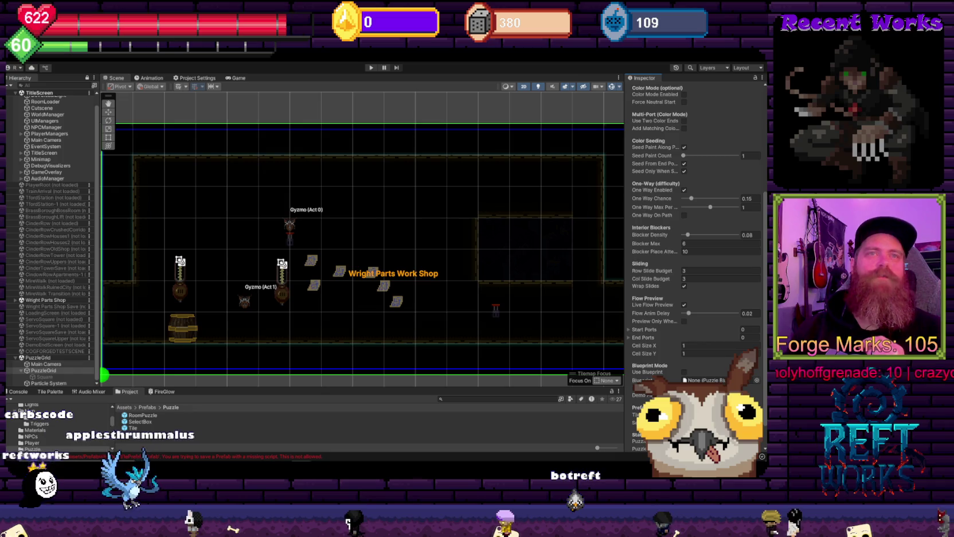
mouse_move(258, 281)
left_mouse_down()
mouse_move(383, 366)
mouse_move(378, 344)
left_mouse_up()
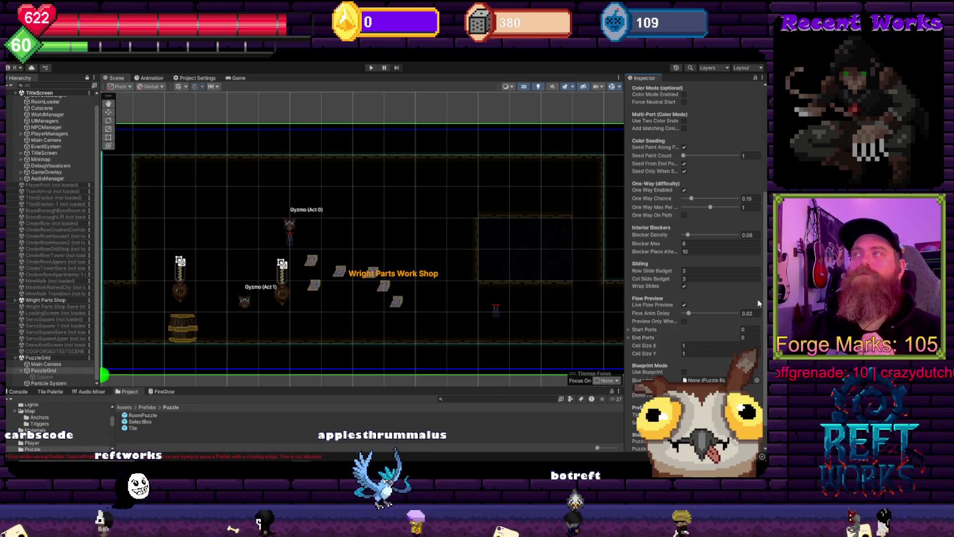
scroll(739, 285, "up", 5)
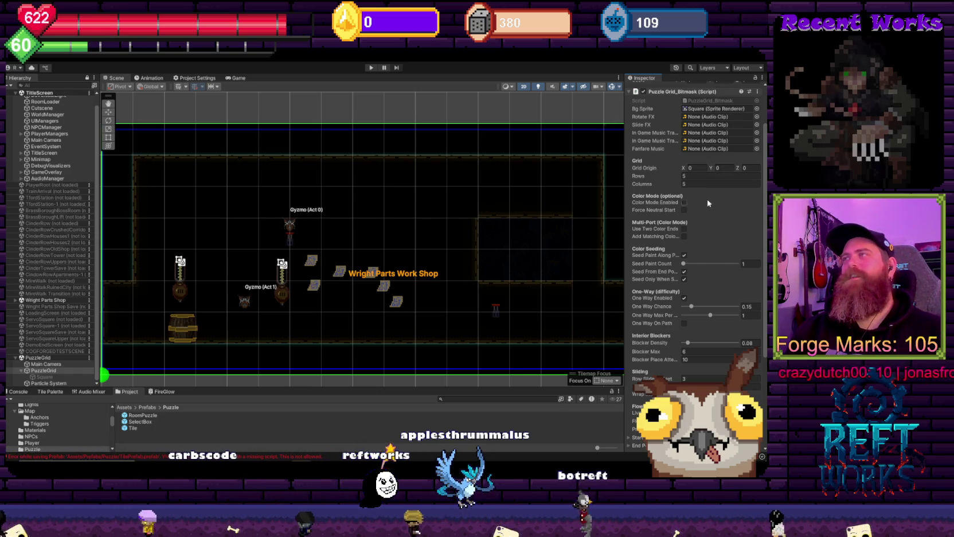
scroll(728, 230, "up", 2)
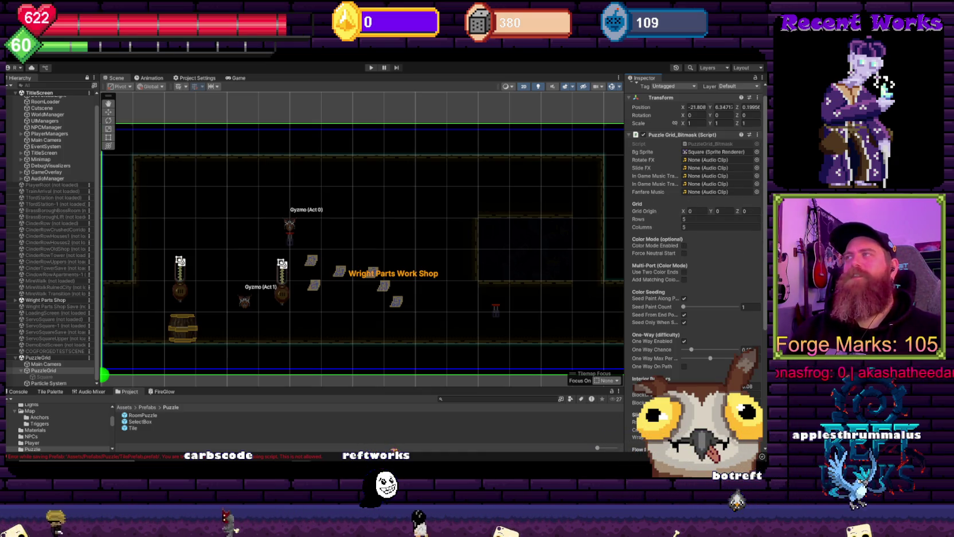
scroll(765, 236, "up", 1)
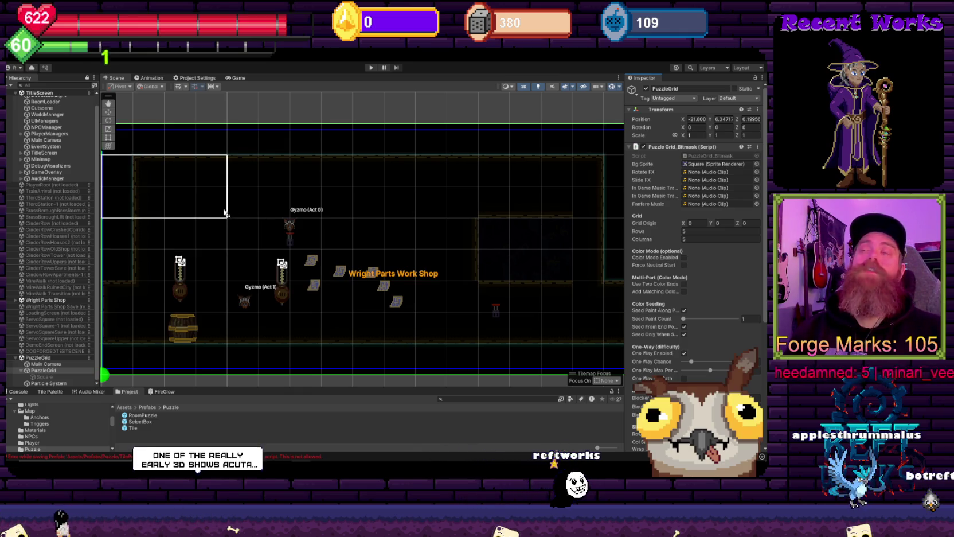
left_click_drag(319, 214, 326, 206)
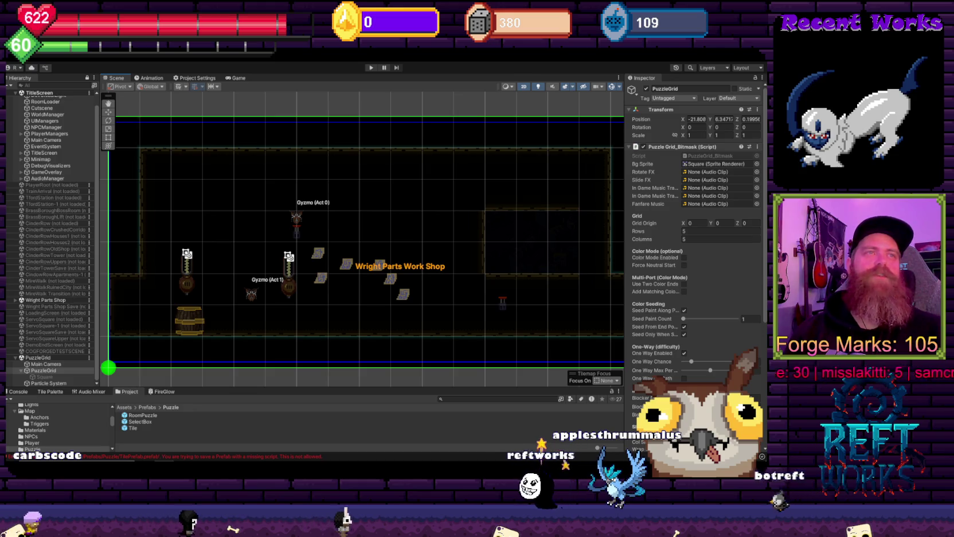
key("alt+Tab")
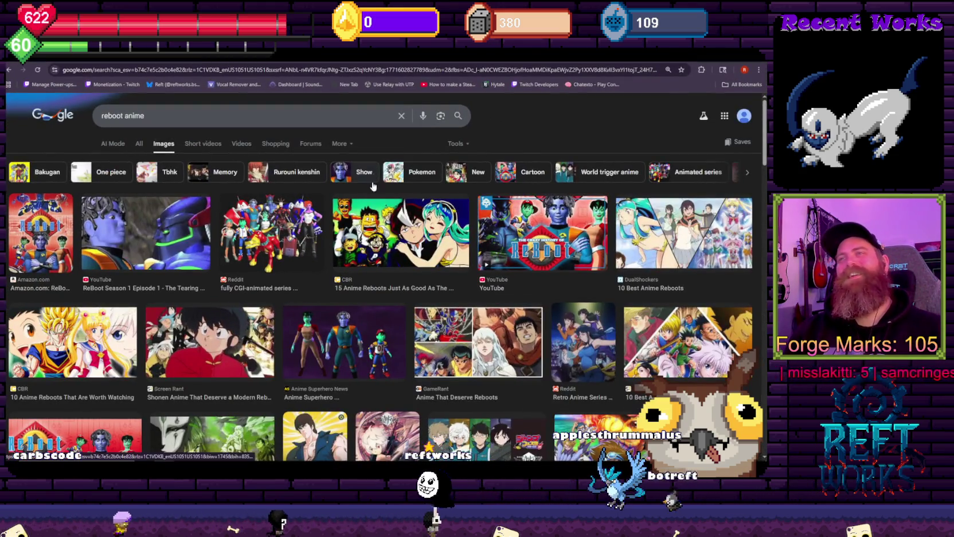
Preview the Amazon ReBoot cover image in the results.
left_click(50, 256)
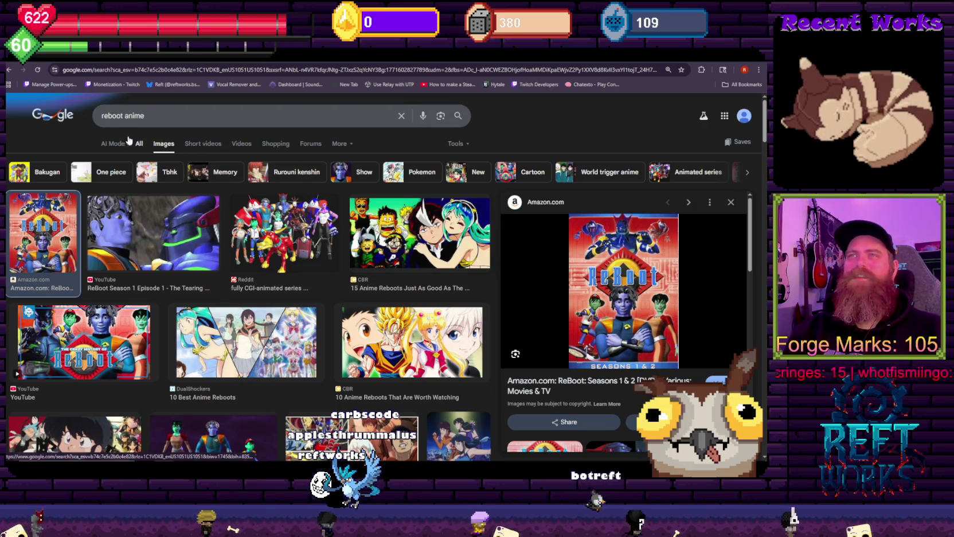
scroll(143, 215, "down", 3)
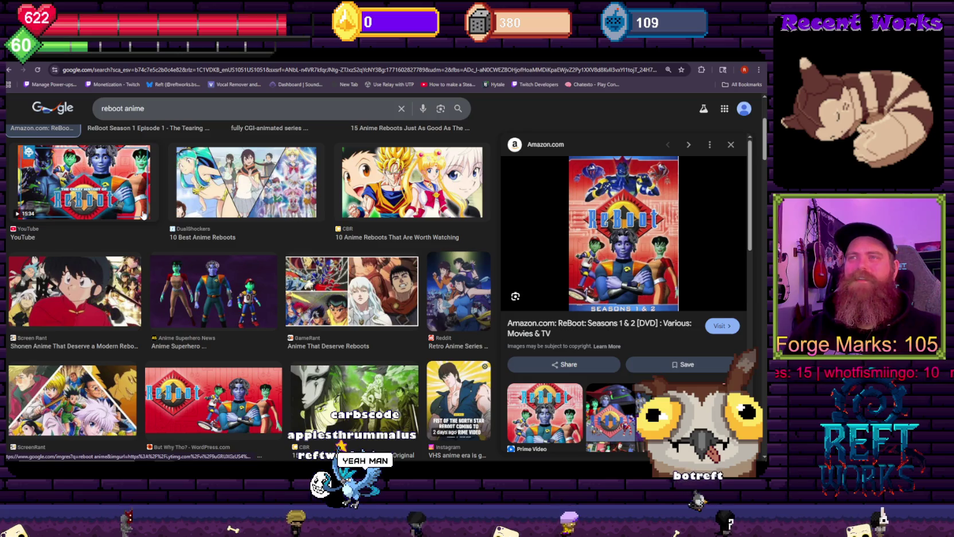
scroll(143, 215, "down", 1)
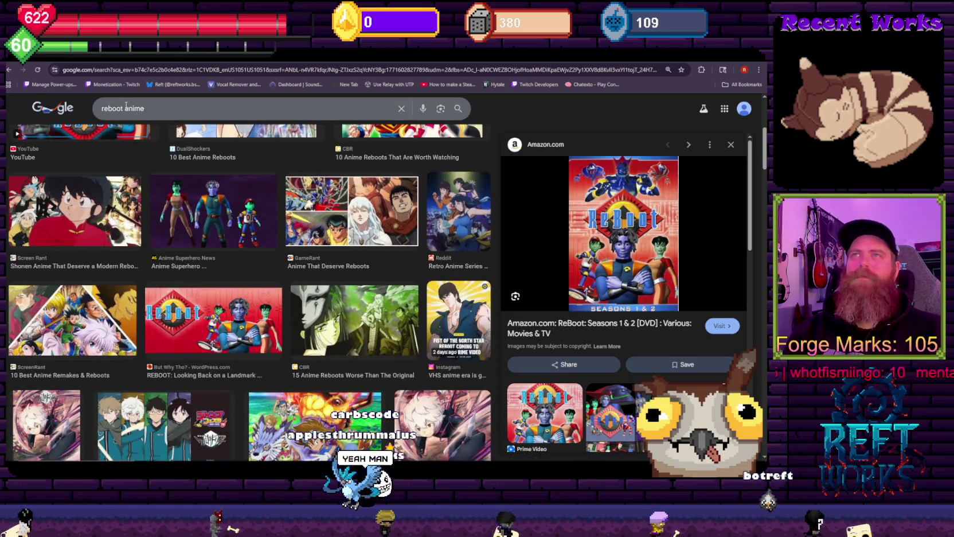
Change the image search from 'reboot anime' to just 'reboot'.
double_click(134, 109)
key("BackSpace")
key("Return")
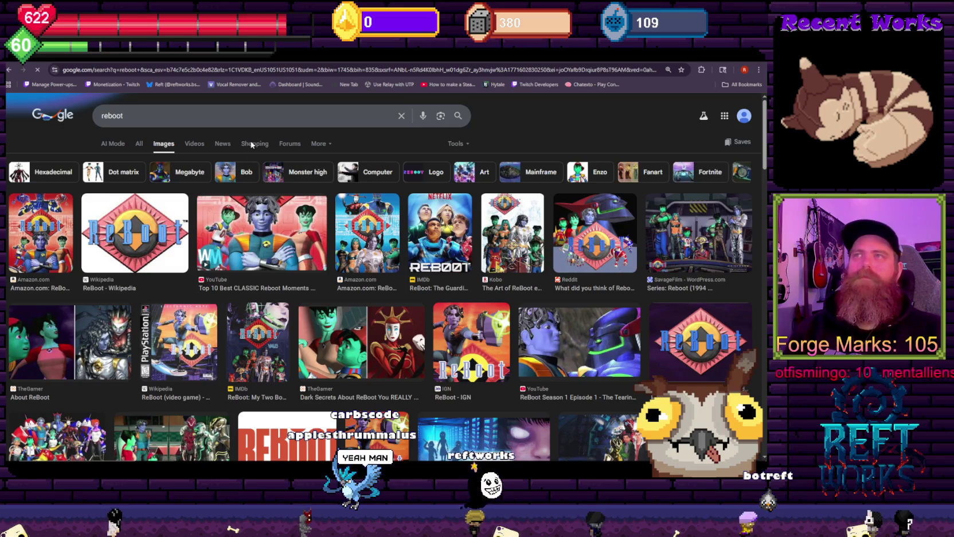
Preview the Den of Geek ReBoot image and the ReBoot video game Wikipedia image.
scroll(333, 244, "down", 2)
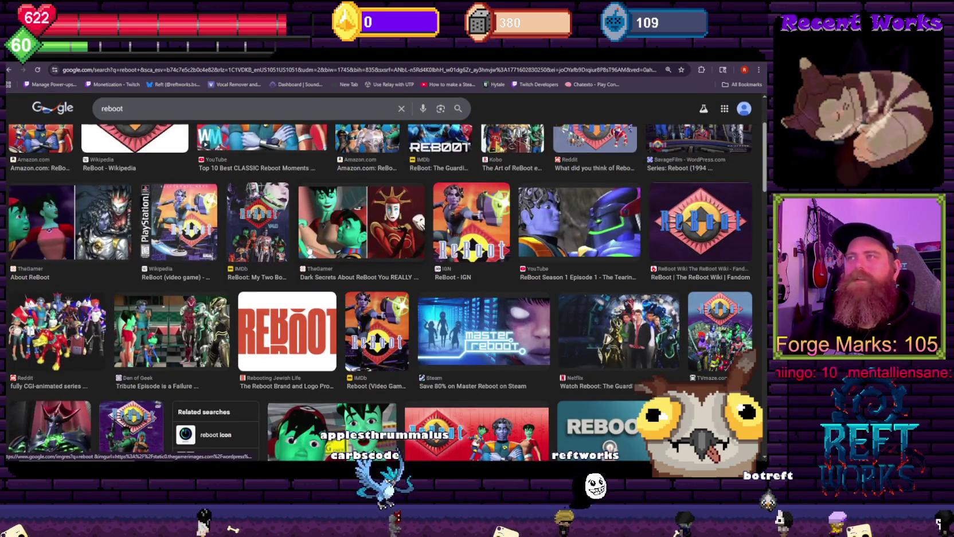
left_click(186, 324)
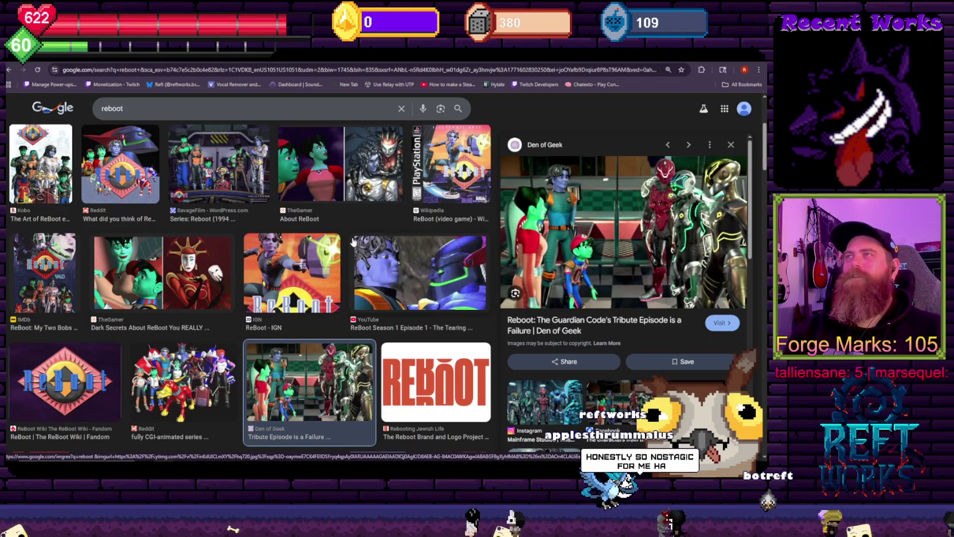
scroll(400, 252, "down", 1)
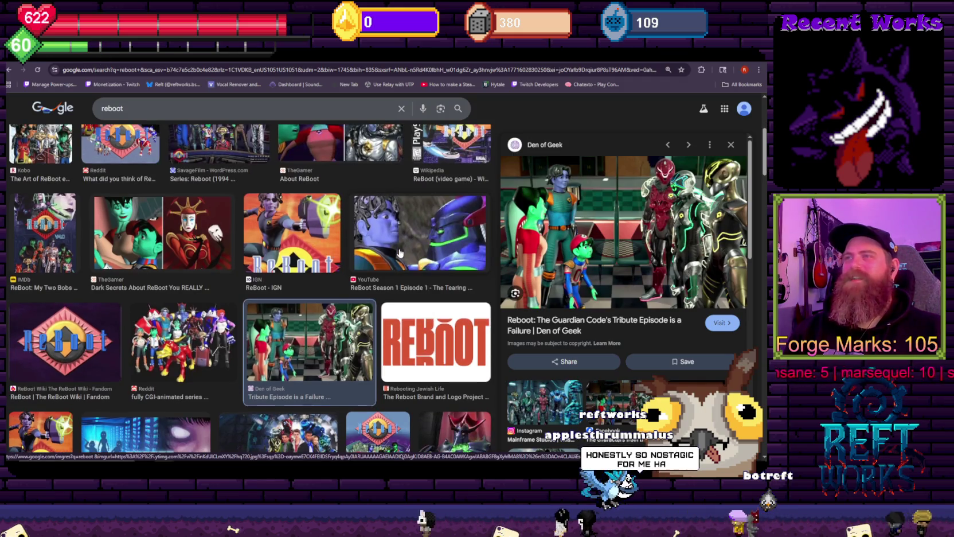
scroll(631, 328, "down", 2)
scroll(365, 347, "down", 2)
scroll(630, 328, "down", 3)
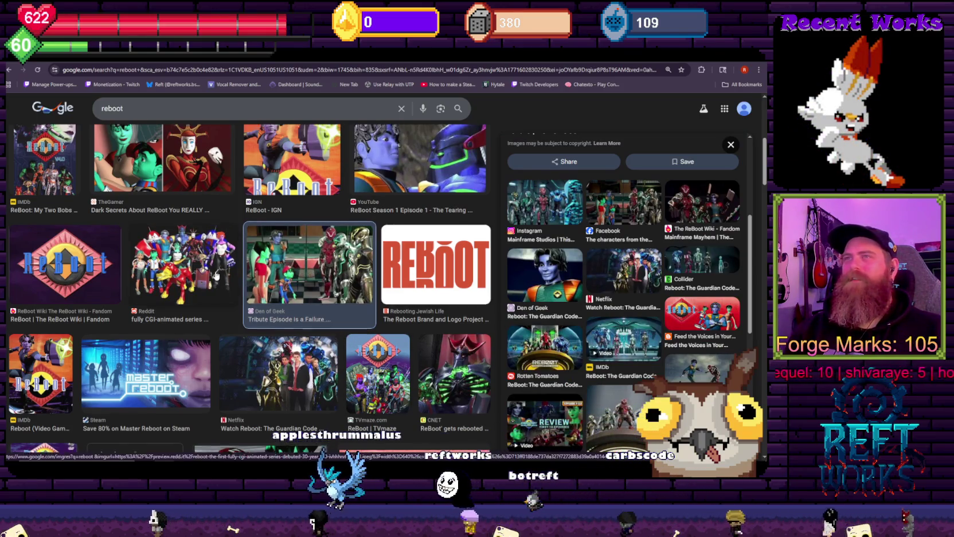
scroll(280, 269, "up", 5)
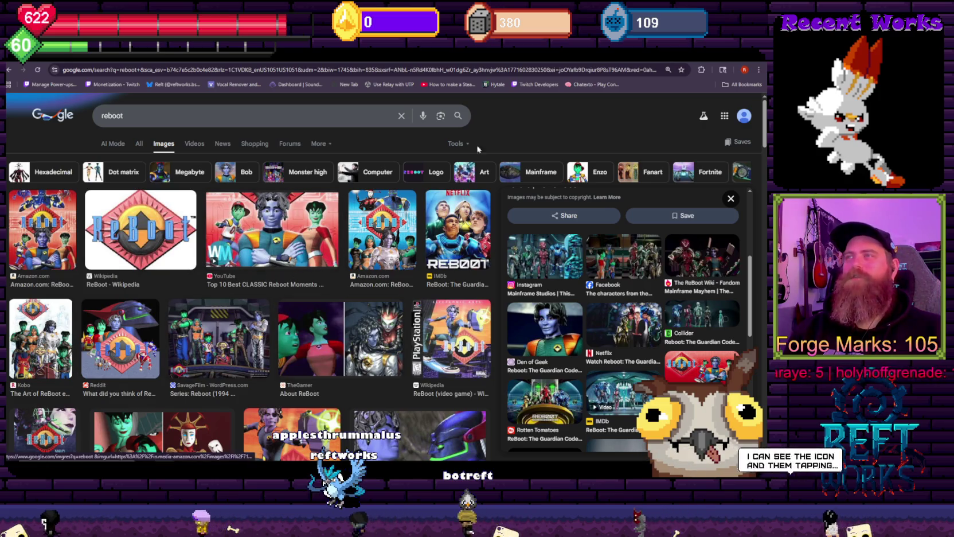
left_click(448, 336)
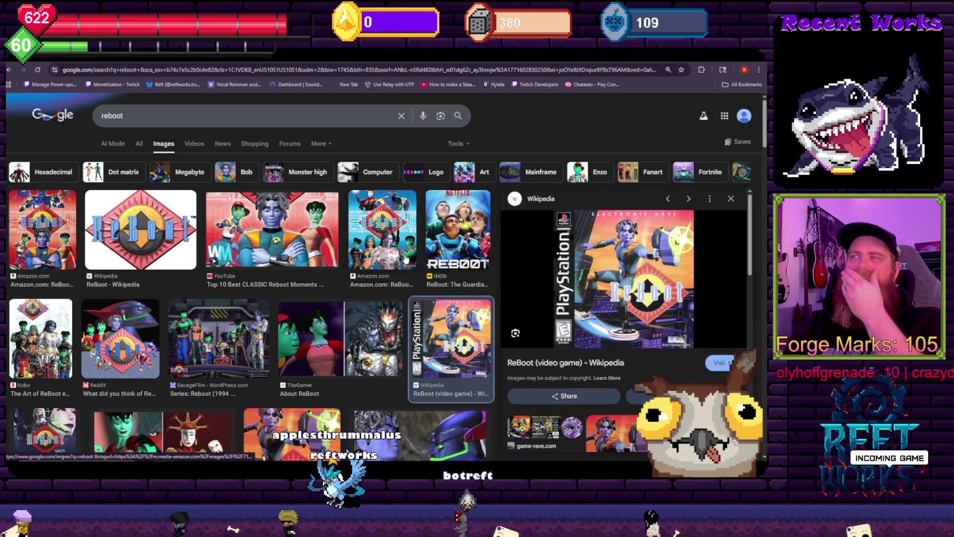
Open the related RetroAchievements ReBoot (PlayStation) gameplay image, then return to Unity.
scroll(607, 256, "down", 2)
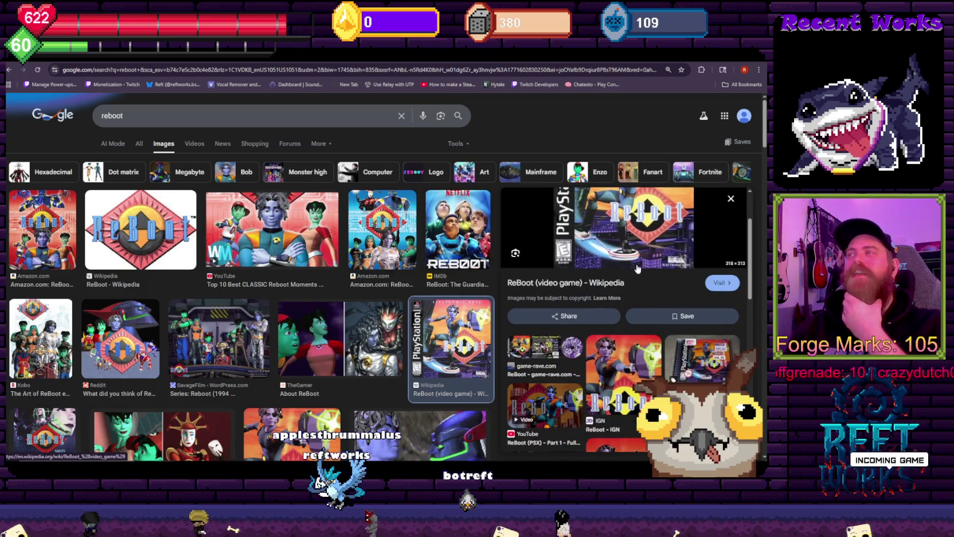
scroll(635, 299, "down", 2)
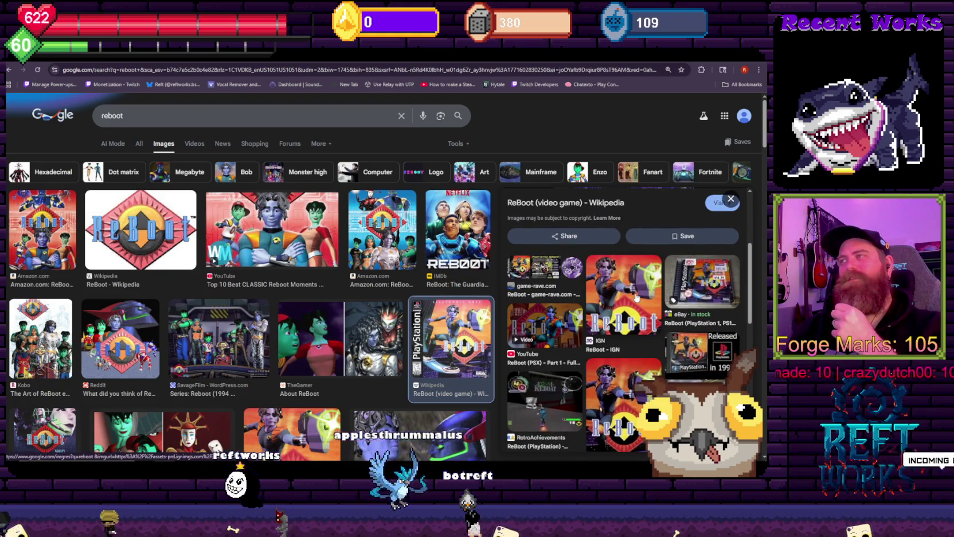
left_click(544, 395)
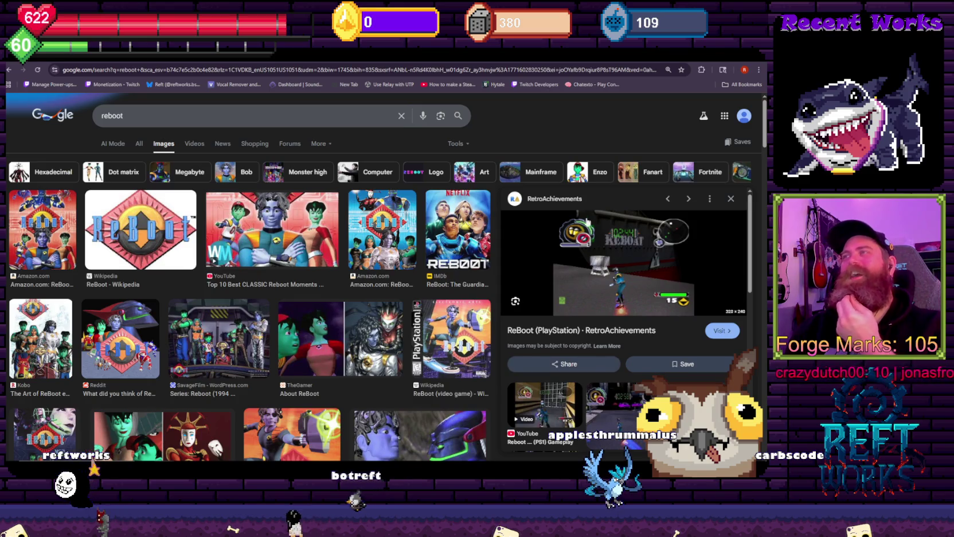
key("alt+Tab")
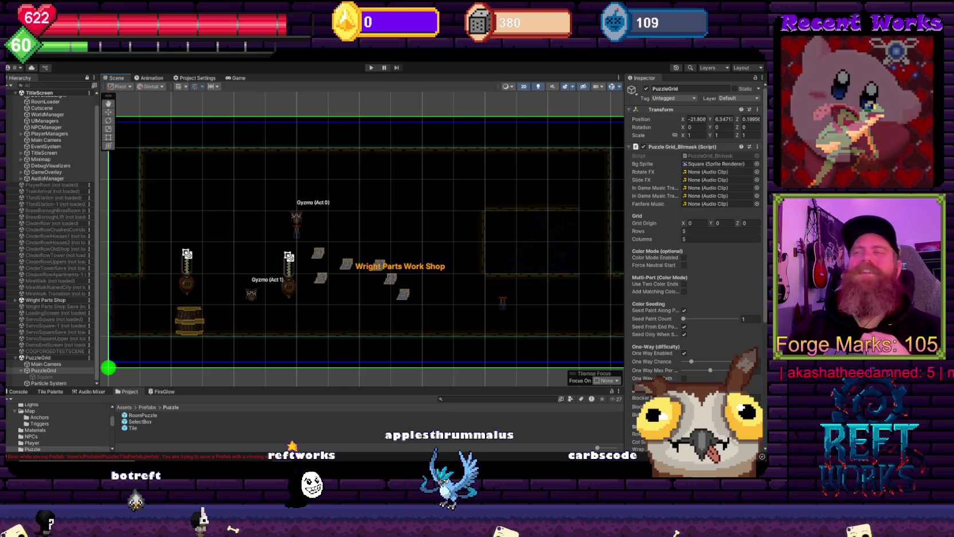
Zoom and pan the Scene to centre the puzzle room, then select the Particle System.
scroll(280, 245, "down", 1)
scroll(328, 240, "down", 1)
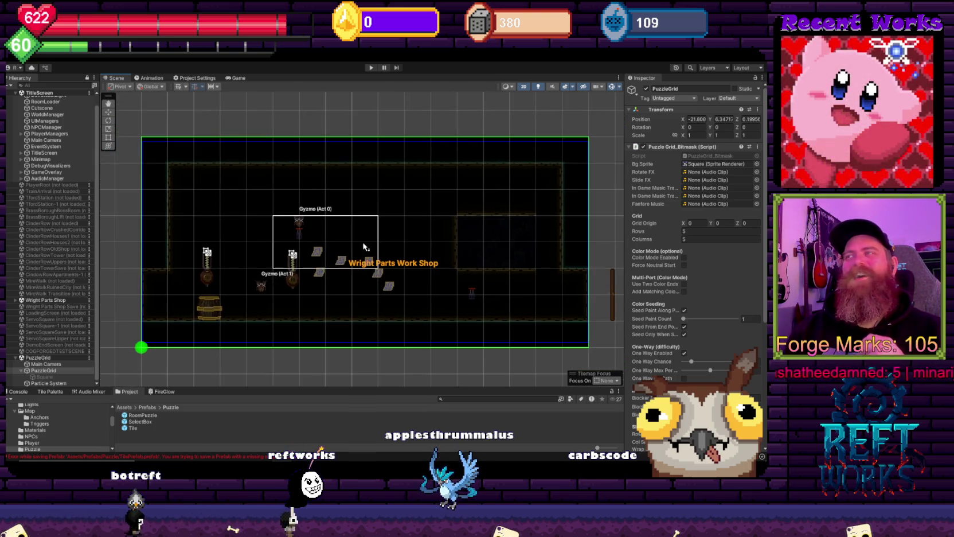
left_click_drag(354, 286, 338, 221)
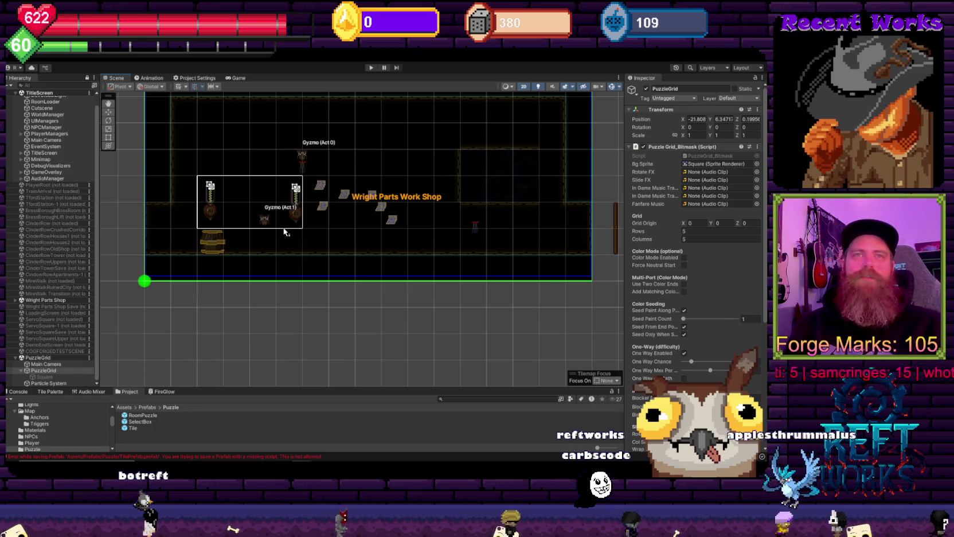
mouse_move(285, 231)
left_mouse_down()
mouse_move(460, 255)
mouse_move(284, 282)
left_mouse_up()
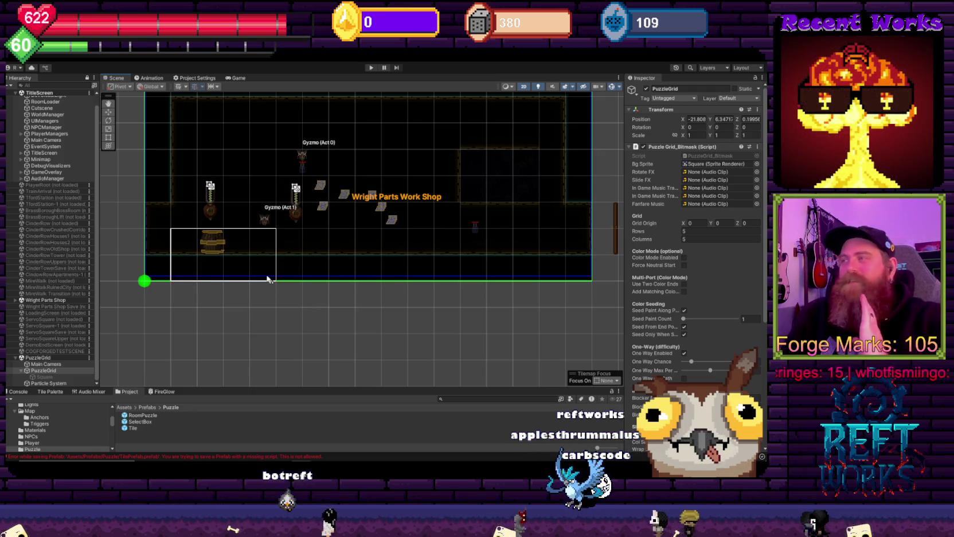
left_click_drag(247, 238, 290, 307)
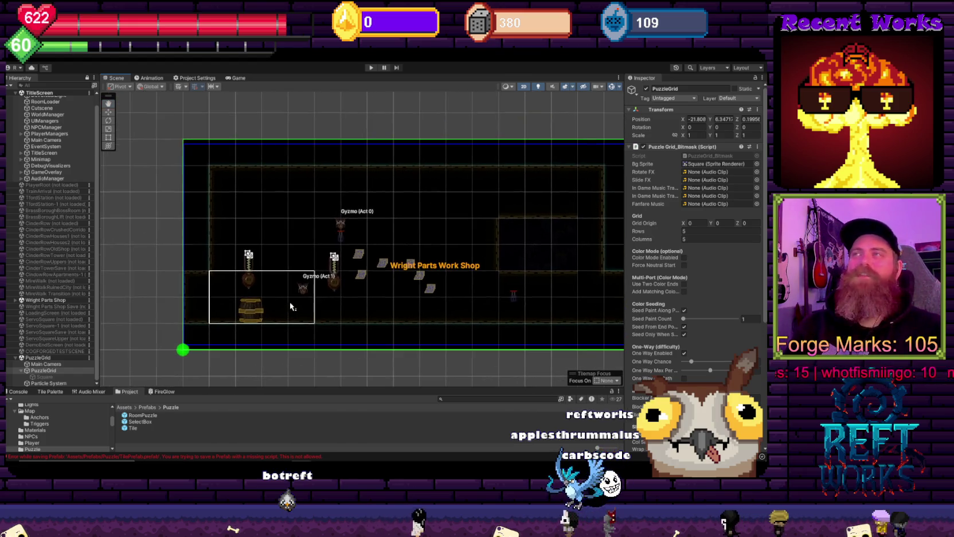
mouse_move(291, 167)
left_mouse_down()
mouse_move(377, 138)
mouse_move(114, 328)
left_mouse_up()
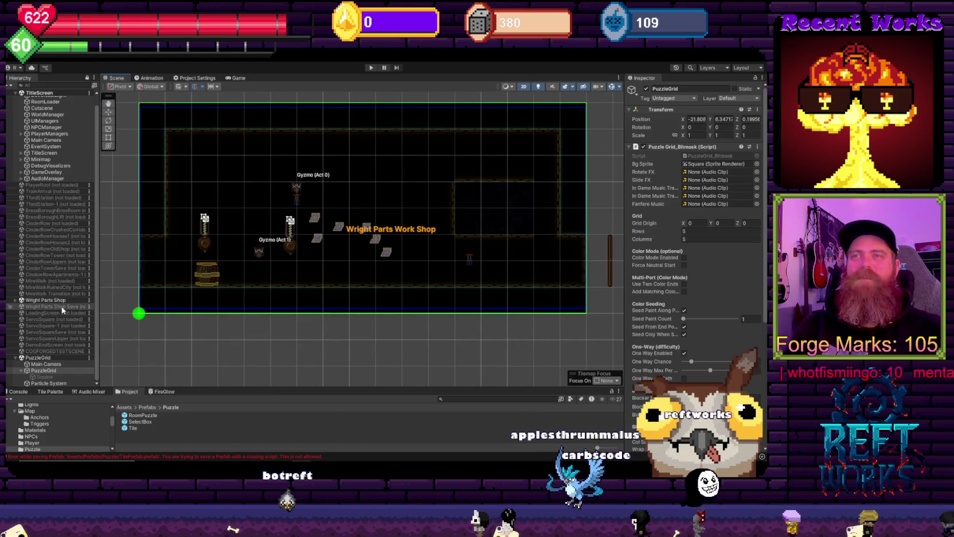
left_click(49, 383)
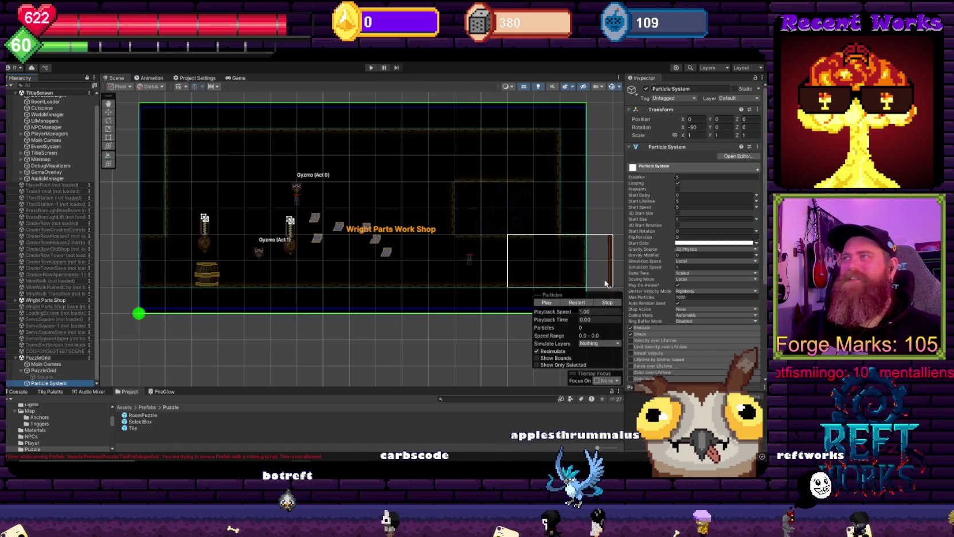
Pan the level view, expand Wright Parts Shop in the Hierarchy, and select GyzmoMarker.
scroll(706, 298, "down", 3)
scroll(706, 298, "down", 2)
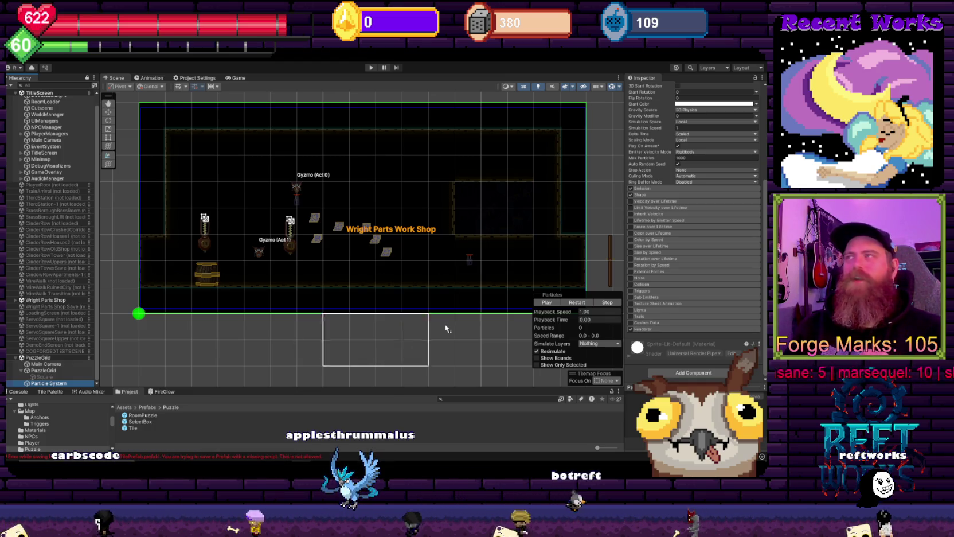
scroll(462, 268, "up", 2)
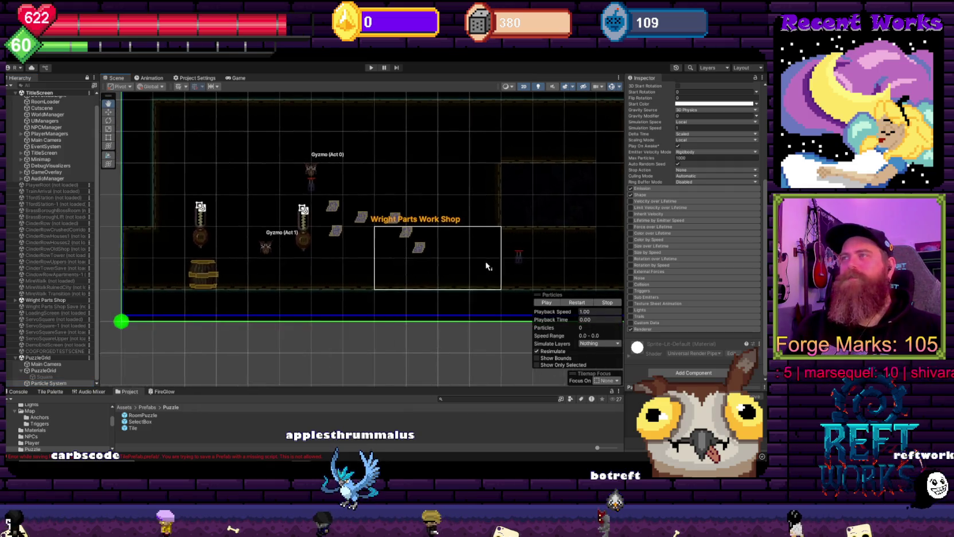
scroll(680, 194, "up", 6)
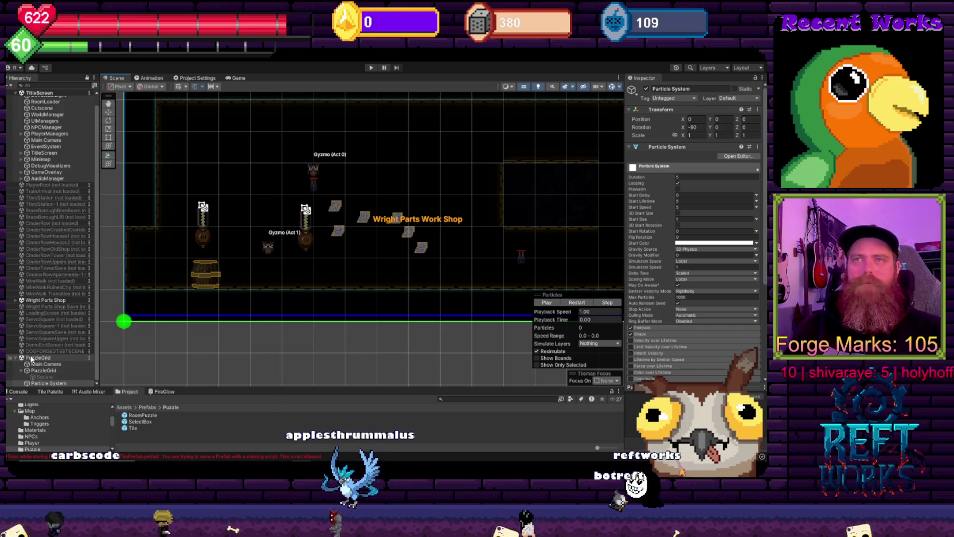
scroll(189, 298, "down", 1)
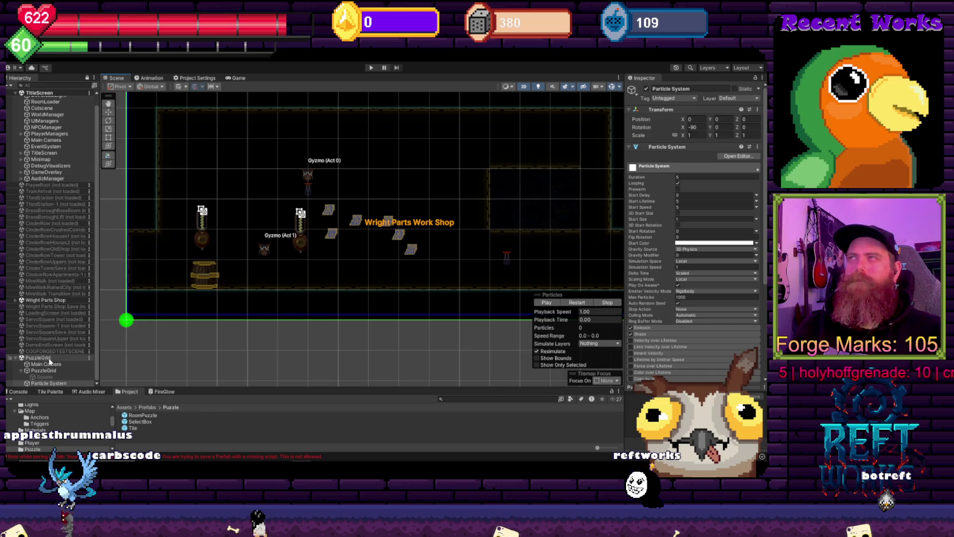
left_click_drag(189, 218, 162, 224)
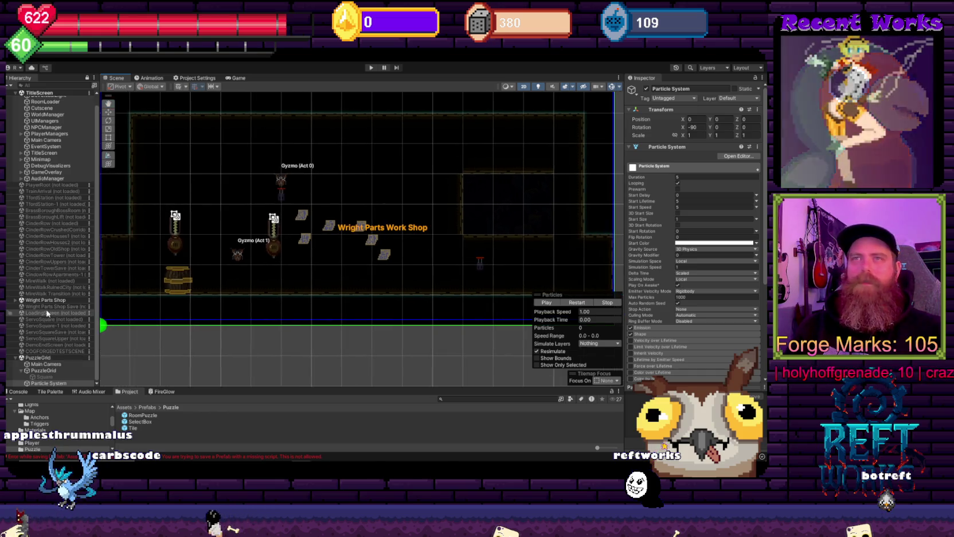
left_click(14, 302)
scroll(52, 346, "down", 4)
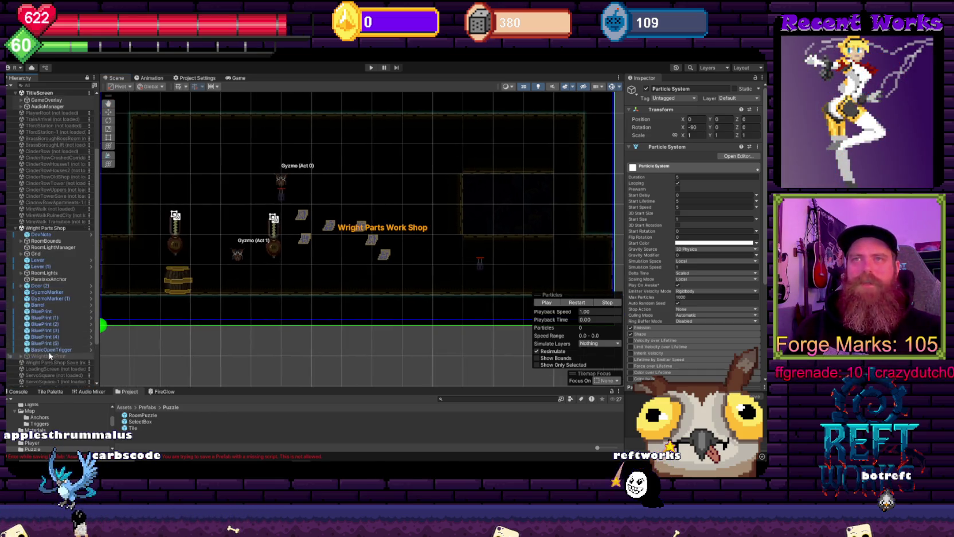
left_click(47, 292)
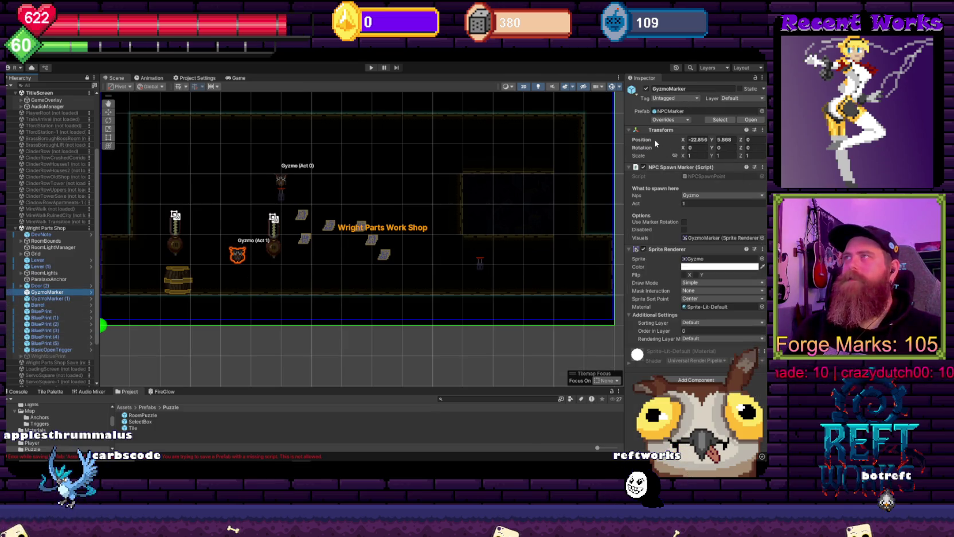
Copy GyzmoMarker's Position (X -22.856, Y 5.868) and paste it onto the Particle System.
right_click(656, 143)
left_click(669, 182)
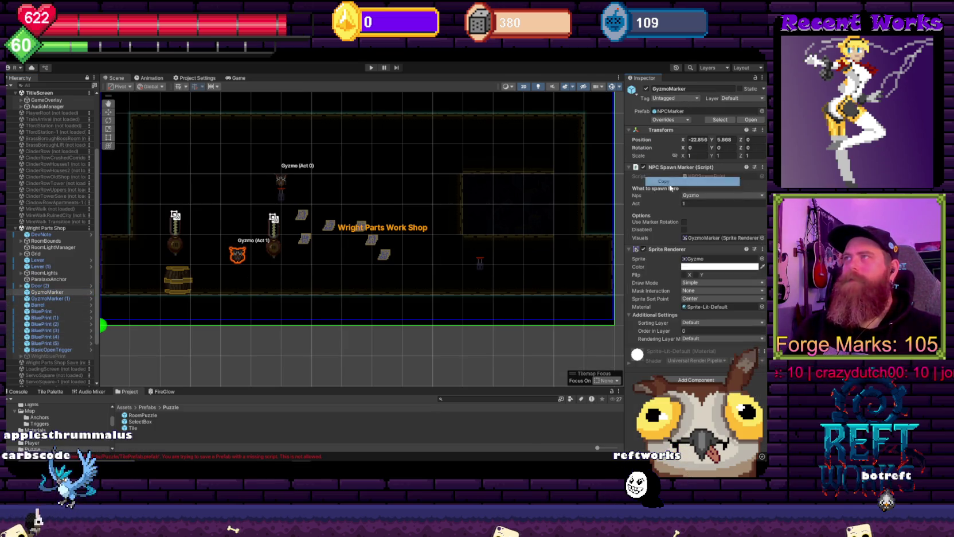
scroll(51, 382, "down", 3)
left_click(50, 383)
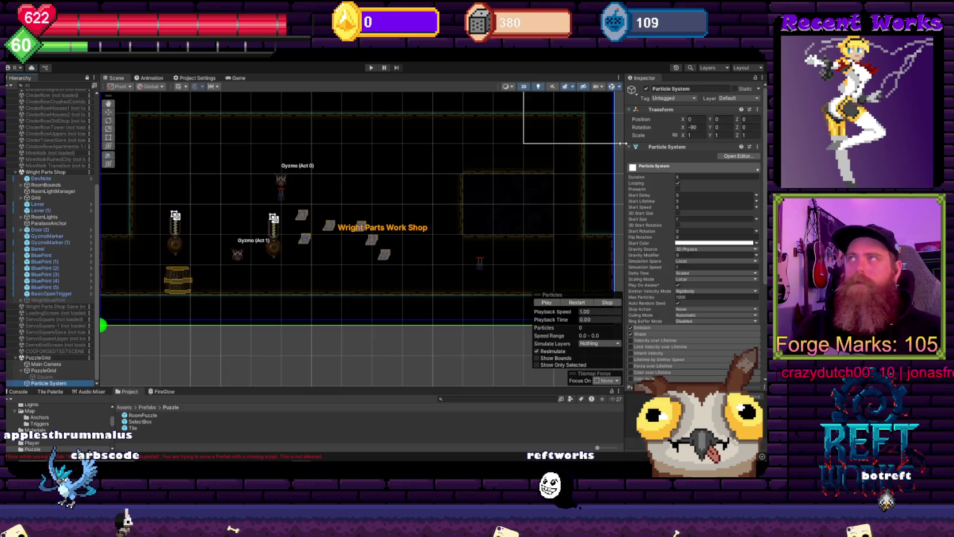
right_click(639, 118)
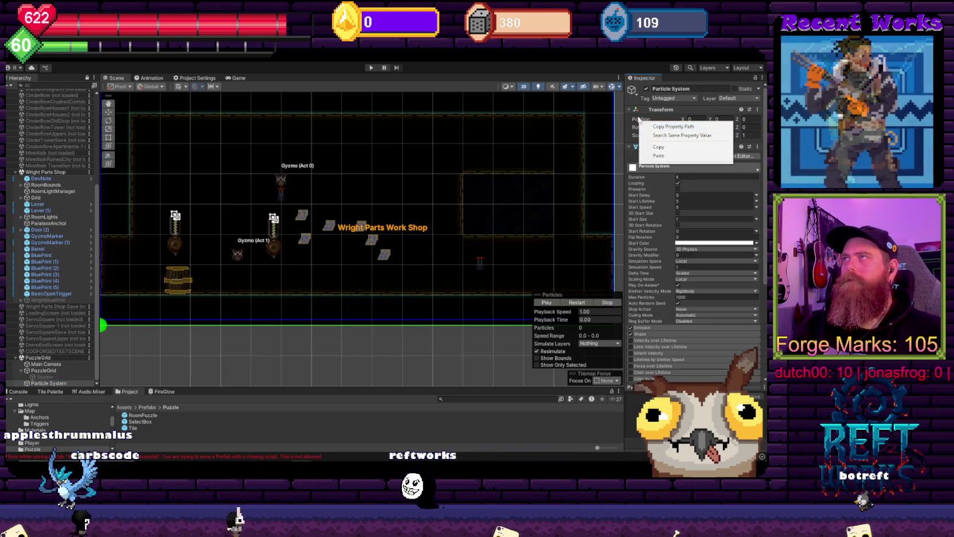
left_click(658, 155)
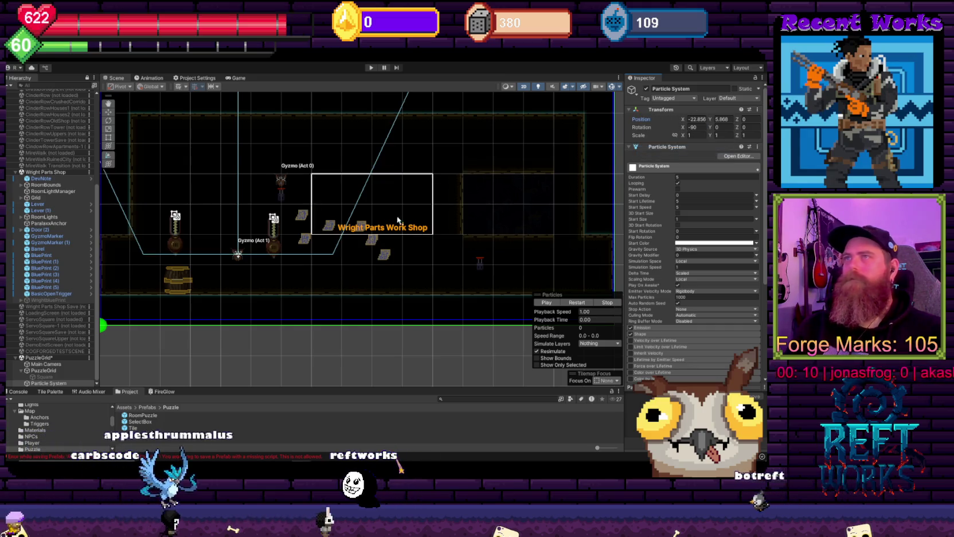
Frame the Particle System, zoom back out to the room, and play the simulation.
key("f")
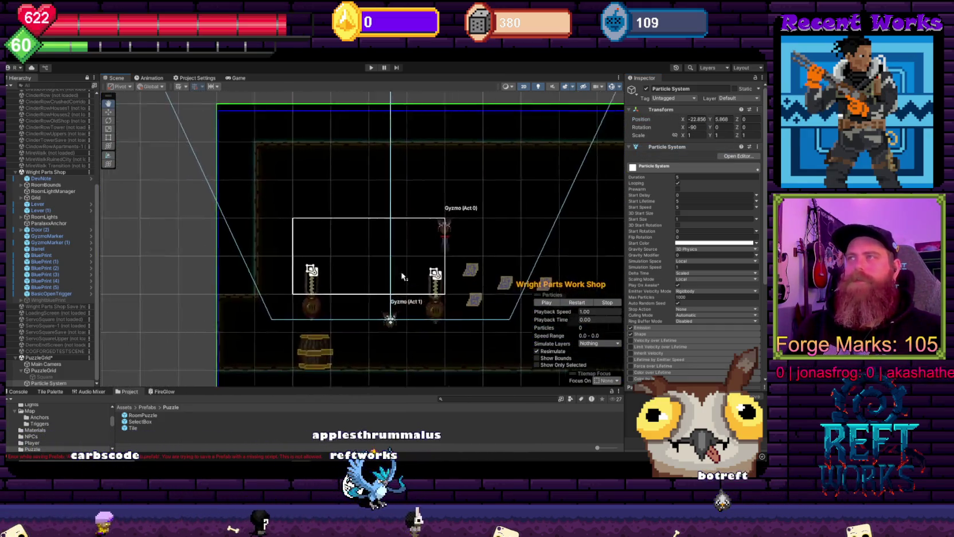
key("f")
left_click(554, 306)
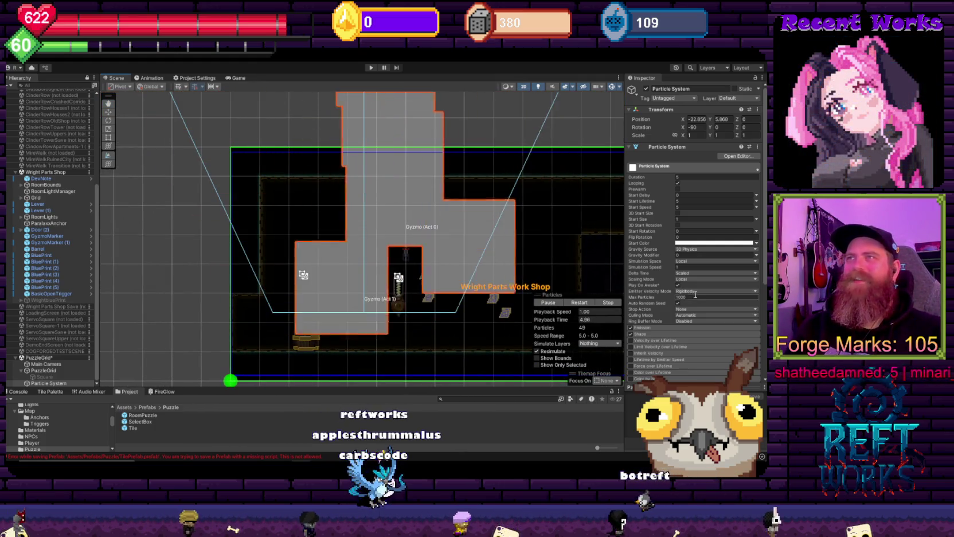
Drag the Scene/Inspector splitter left to widen the Inspector while the grey particles keep emitting.
scroll(677, 315, "down", 5)
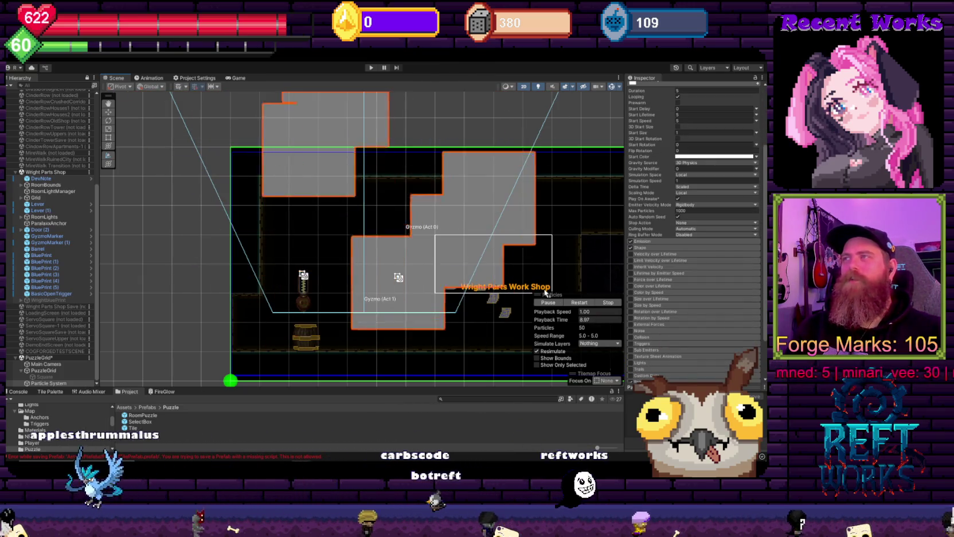
left_click_drag(377, 234, 492, 280)
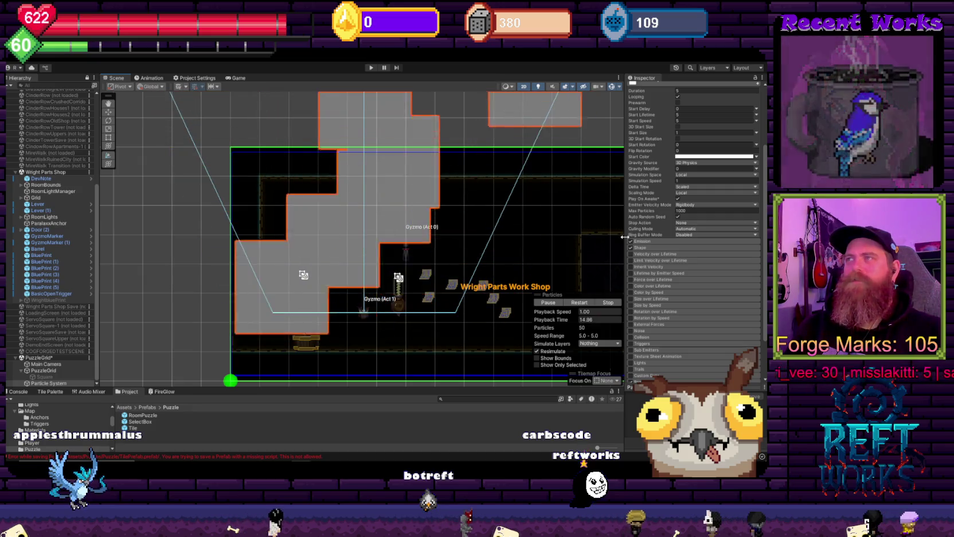
left_click_drag(623, 236, 473, 237)
left_click_drag(306, 388, 305, 281)
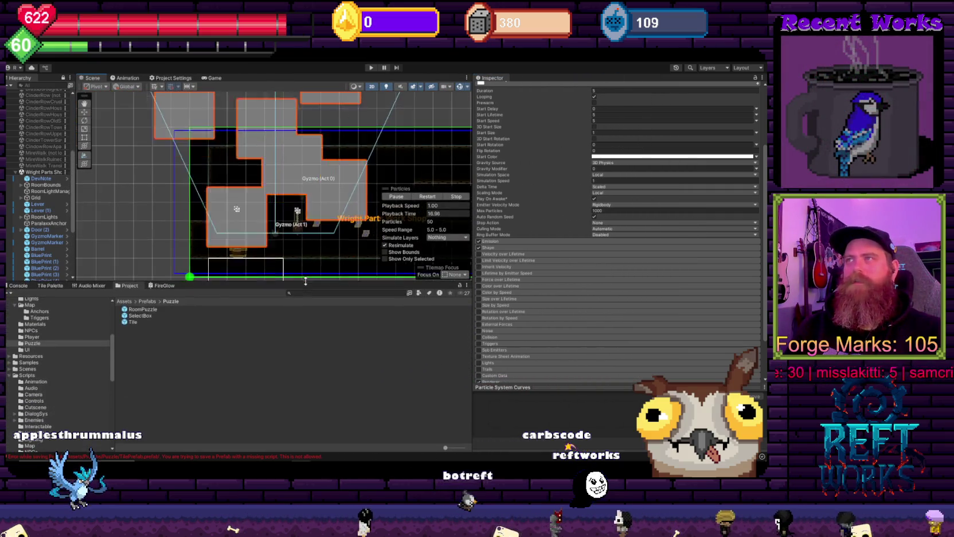
scroll(764, 184, "up", 5)
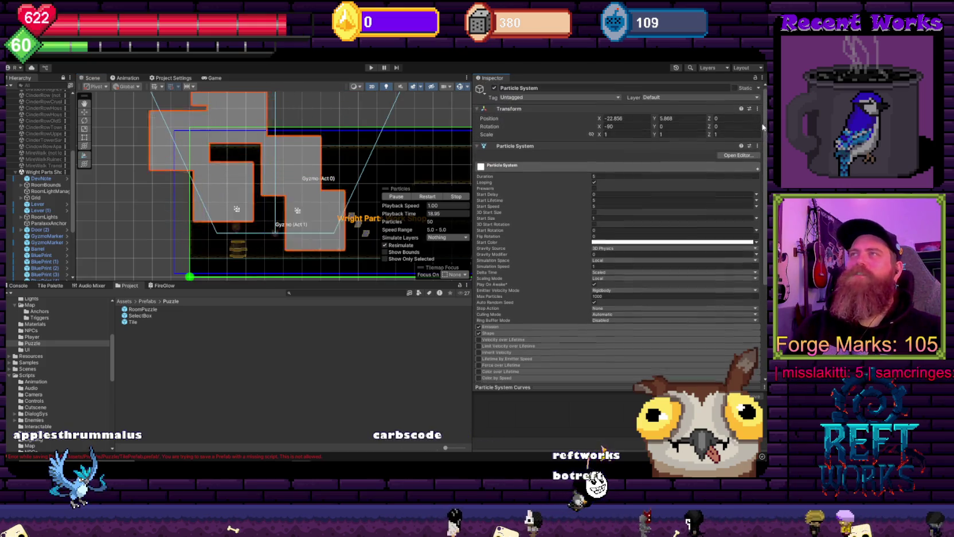
left_click(729, 158)
mouse_move(318, 102)
left_mouse_down()
mouse_move(509, 241)
mouse_move(445, 150)
mouse_move(342, 122)
left_mouse_up()
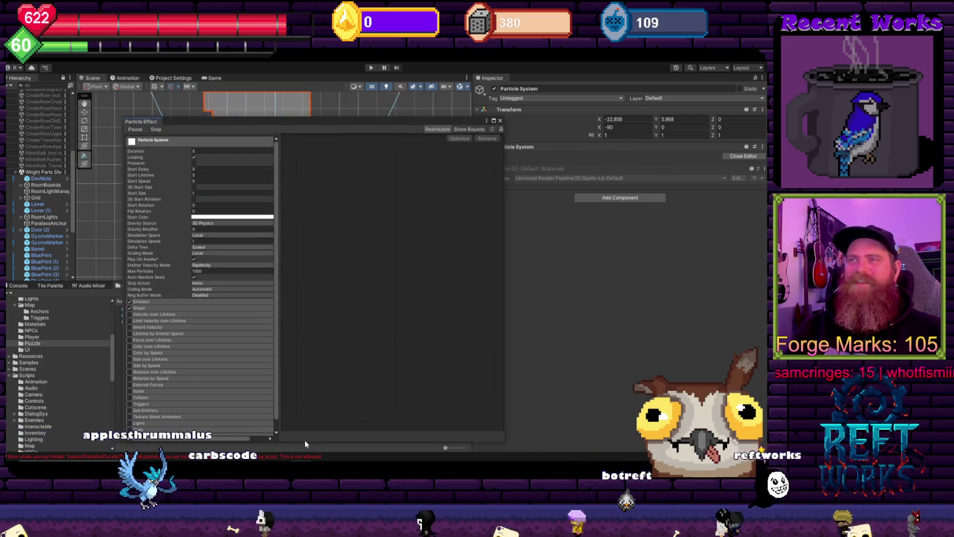
left_click_drag(307, 441, 341, 335)
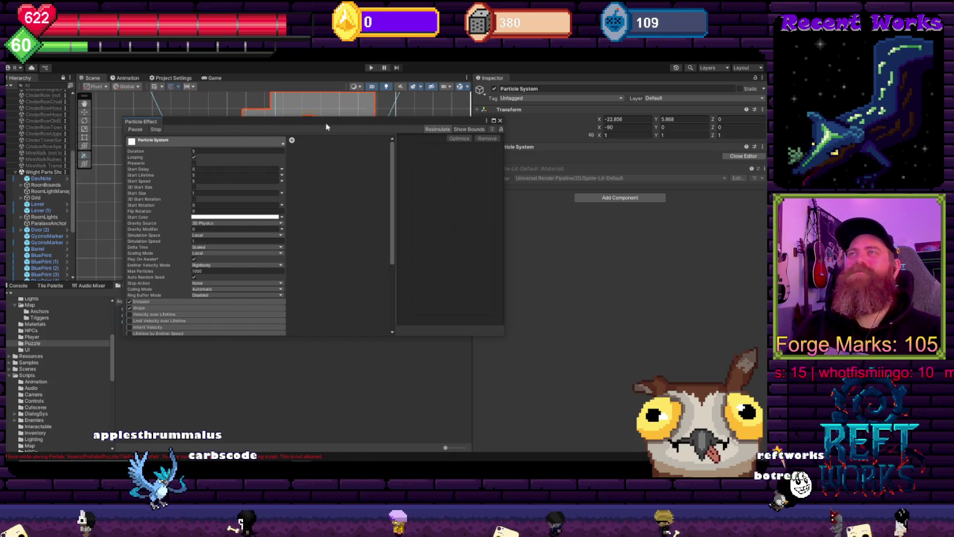
mouse_move(327, 121)
left_mouse_down()
mouse_move(436, 167)
mouse_move(631, 190)
mouse_move(630, 242)
mouse_move(636, 178)
left_mouse_up()
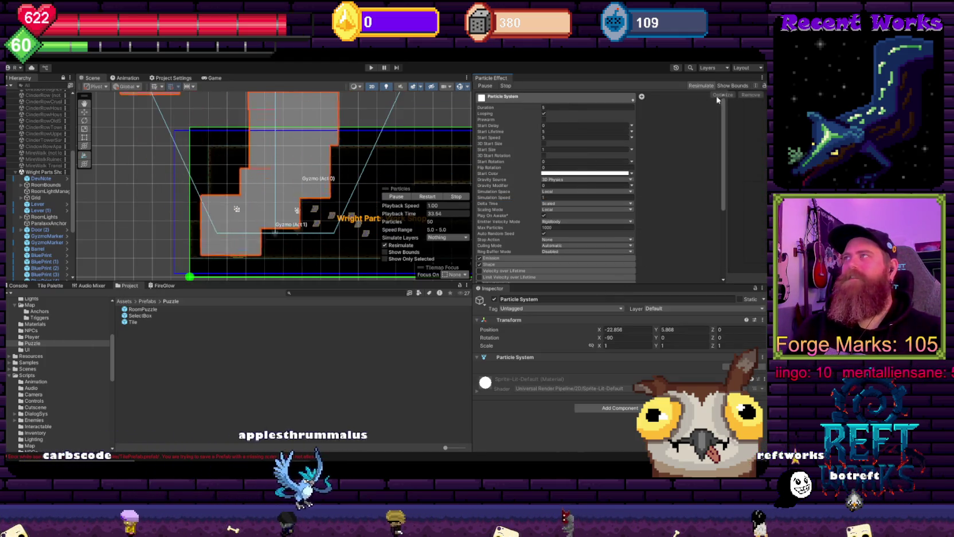
mouse_move(347, 172)
left_mouse_down()
mouse_move(473, 81)
mouse_move(498, 114)
left_mouse_up()
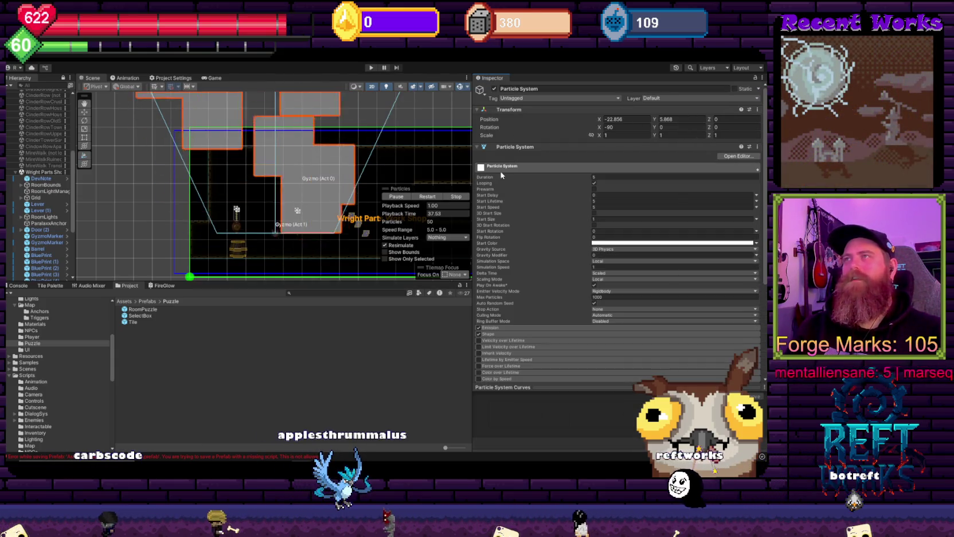
Collapse and re-expand the main Particle System module, then enter a Duration of 0.05.
left_click(518, 166)
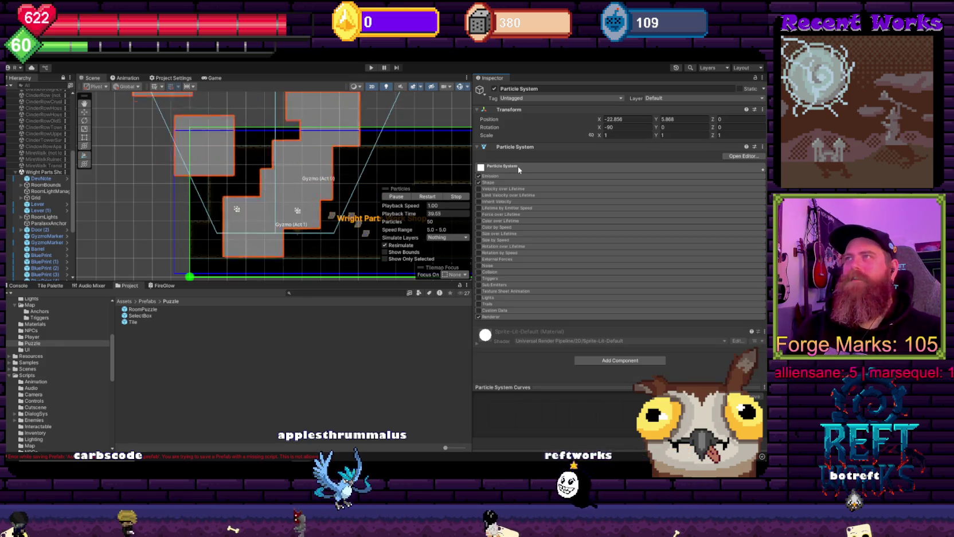
left_click(518, 166)
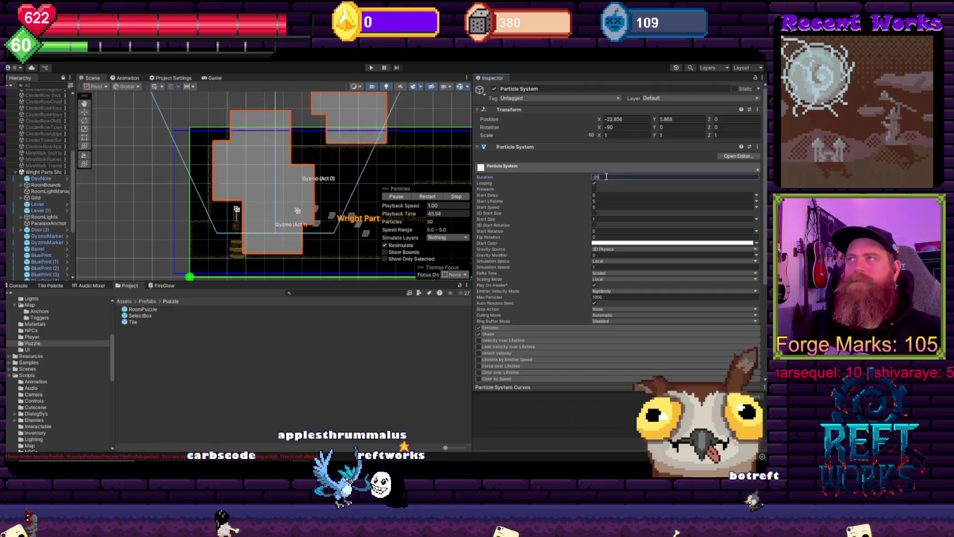
type("5")
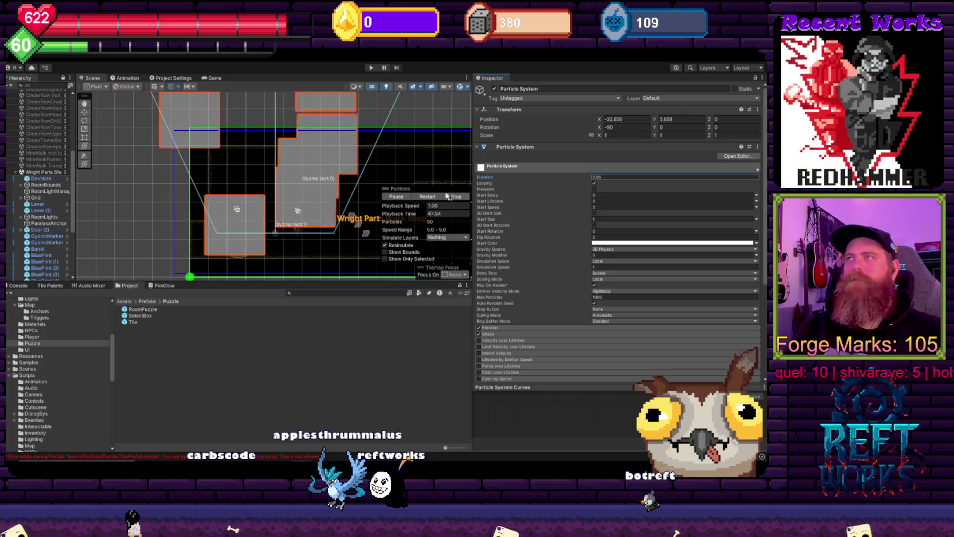